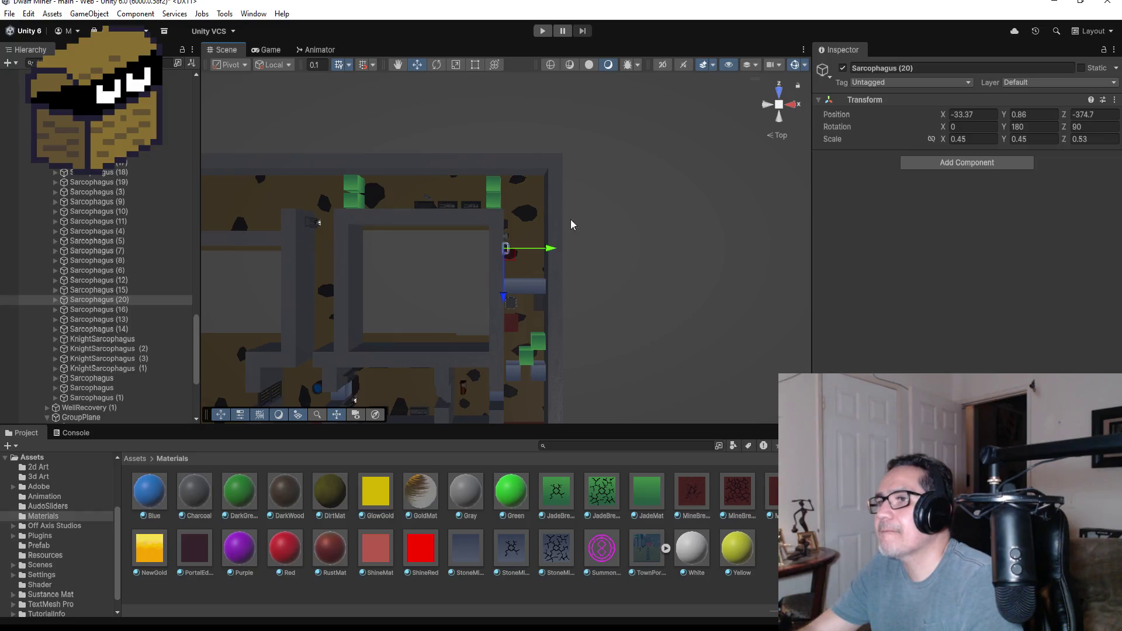
Step: Move Sarcophagus (20) left into the corridor and nudge it to X -54.07, Z -373.53
{"action": "left_click_drag", "start_coordinate": [550, 249], "coordinate": [357, 249]}
{"action": "key", "text": "f"}
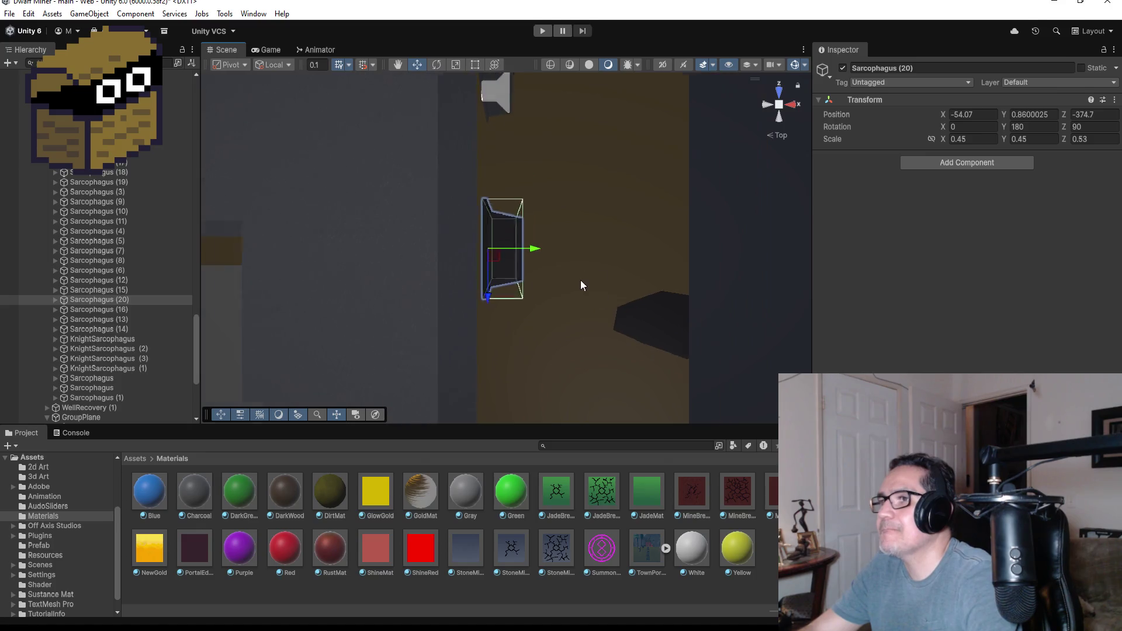
{"action": "scroll", "coordinate": [567, 275], "scroll_direction": "down", "scroll_amount": 2}
{"action": "left_click_drag", "start_coordinate": [494, 301], "coordinate": [486, 231]}
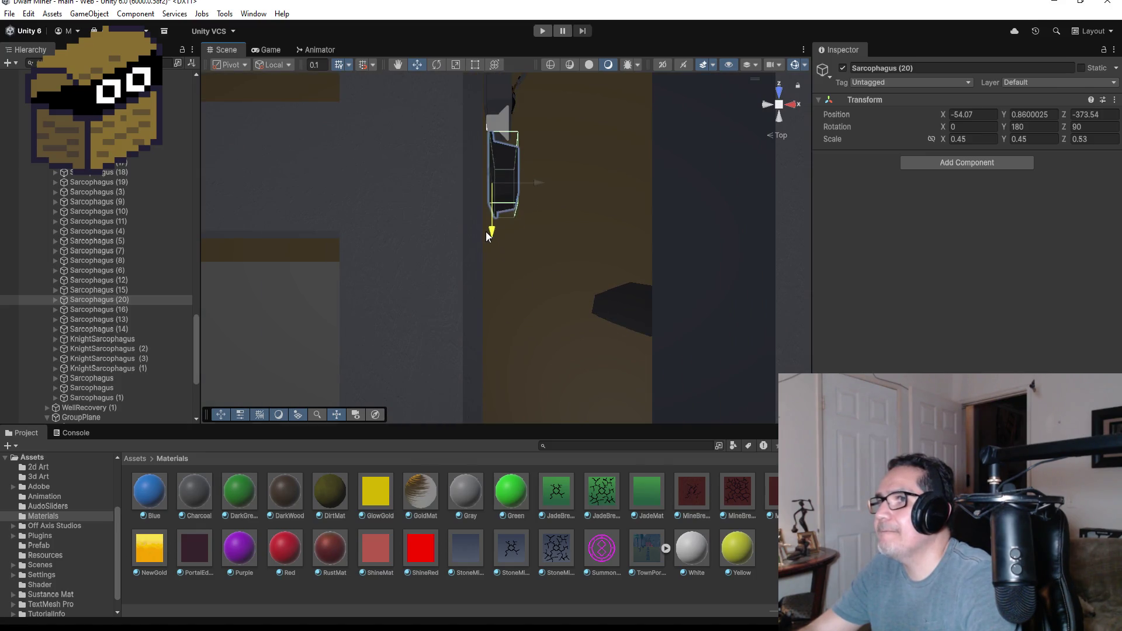
Step: Select the Cube inside Sarcophagus (20), inspect it in perspective, then return to top-down
{"action": "left_click", "coordinate": [519, 192]}
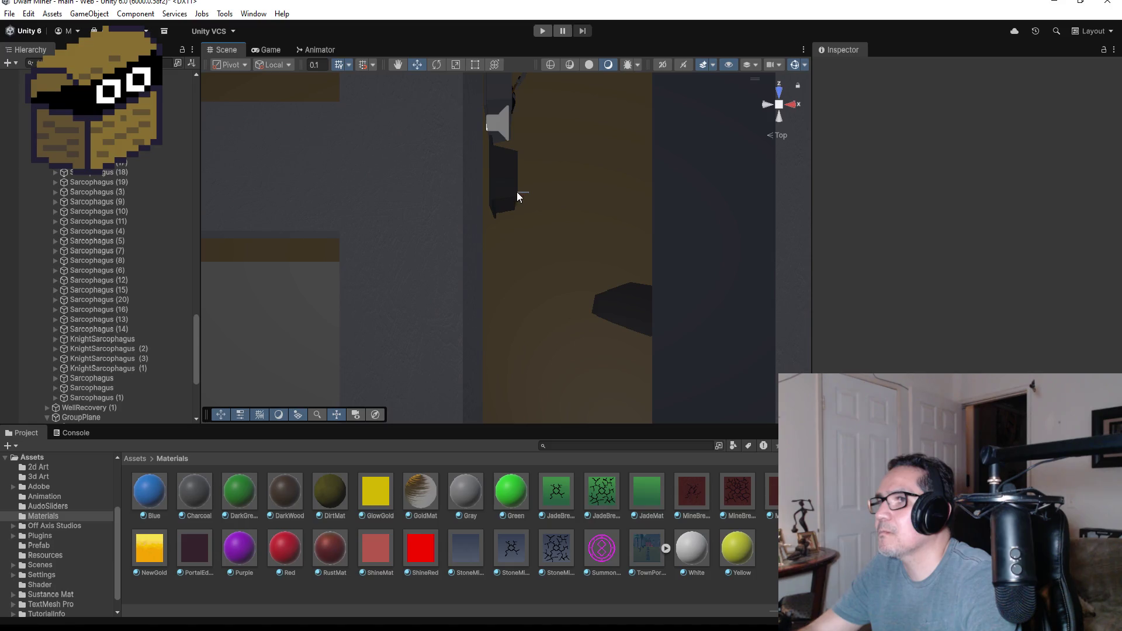
{"action": "left_click", "coordinate": [528, 170]}
{"action": "key", "text": "f"}
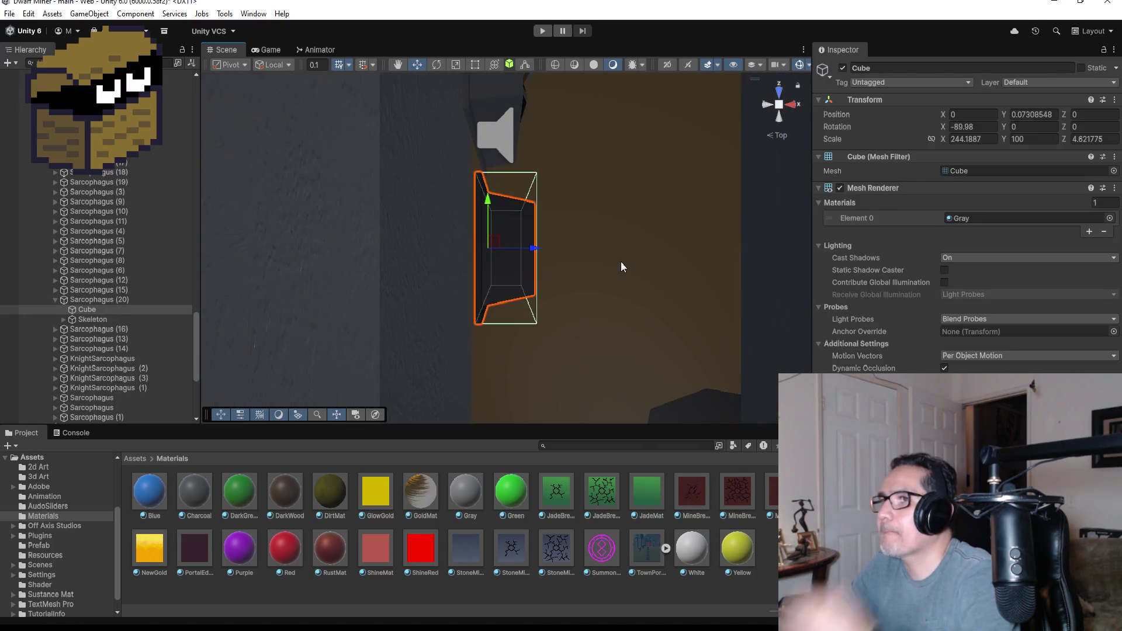
{"action": "mouse_move", "coordinate": [676, 259]}
{"action": "left_mouse_down"}
{"action": "mouse_move", "coordinate": [649, 316]}
{"action": "mouse_move", "coordinate": [630, 187]}
{"action": "mouse_move", "coordinate": [640, 175]}
{"action": "left_mouse_up"}
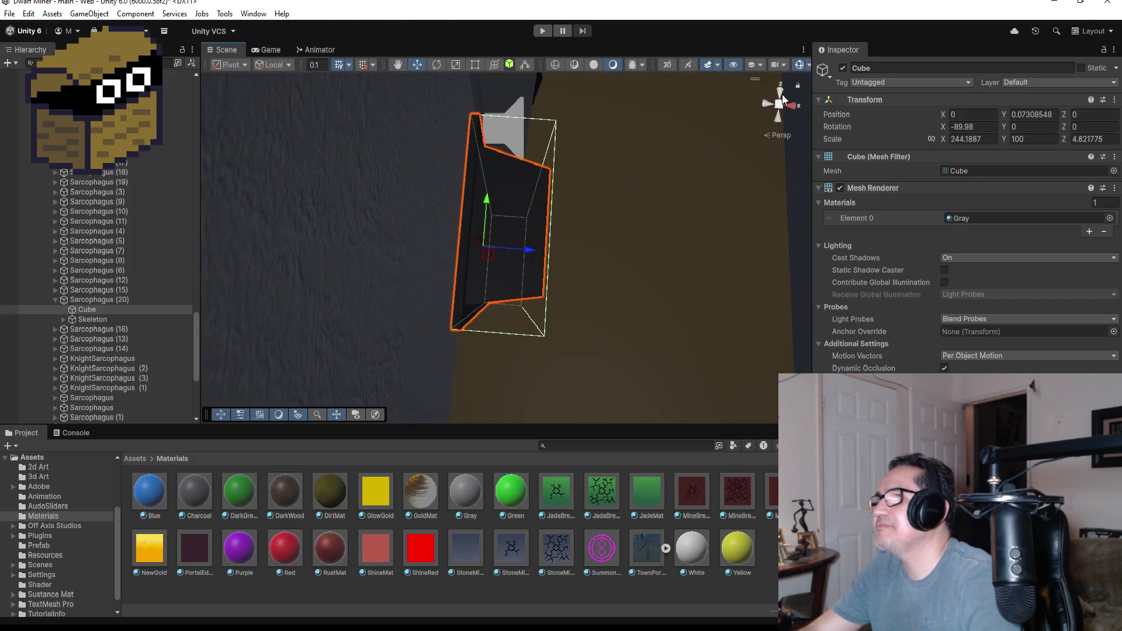
{"action": "left_click", "coordinate": [782, 88]}
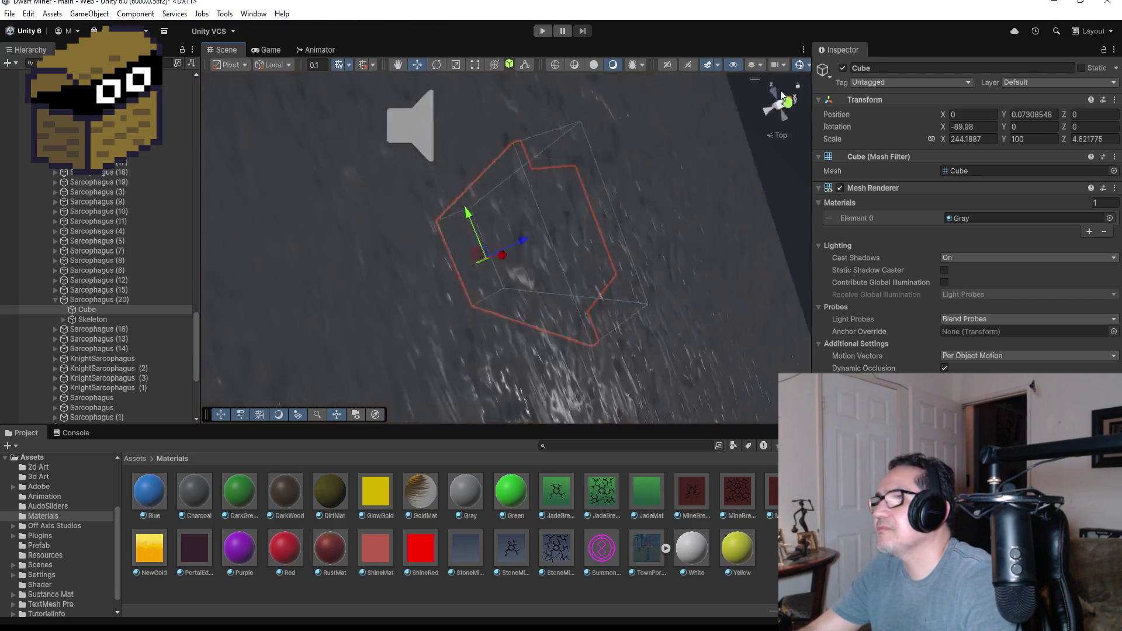
{"action": "scroll", "coordinate": [587, 273], "scroll_direction": "down", "scroll_amount": 3}
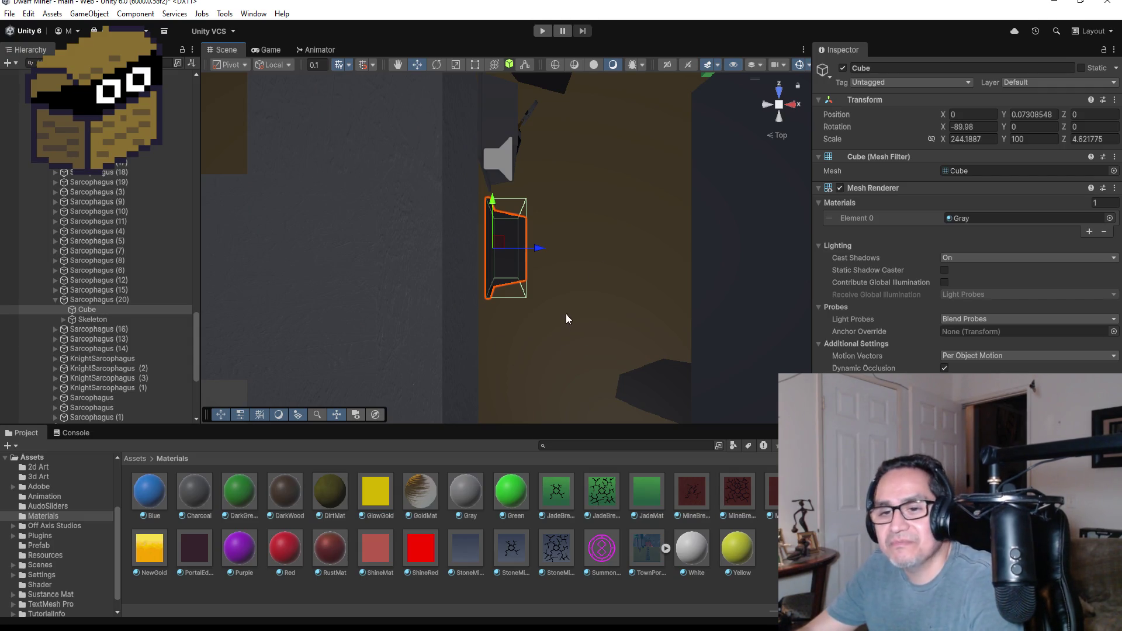
Step: Collapse Sarcophagus (20) in the Hierarchy and select it
{"action": "scroll", "coordinate": [568, 322], "scroll_direction": "down", "scroll_amount": 3}
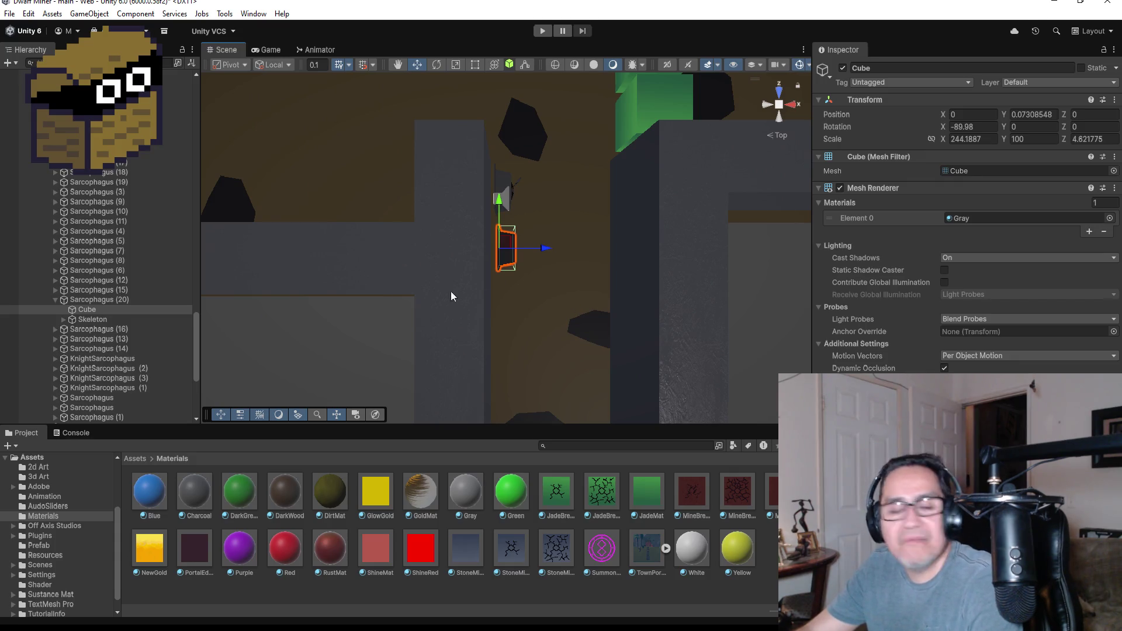
{"action": "left_click", "coordinate": [58, 301]}
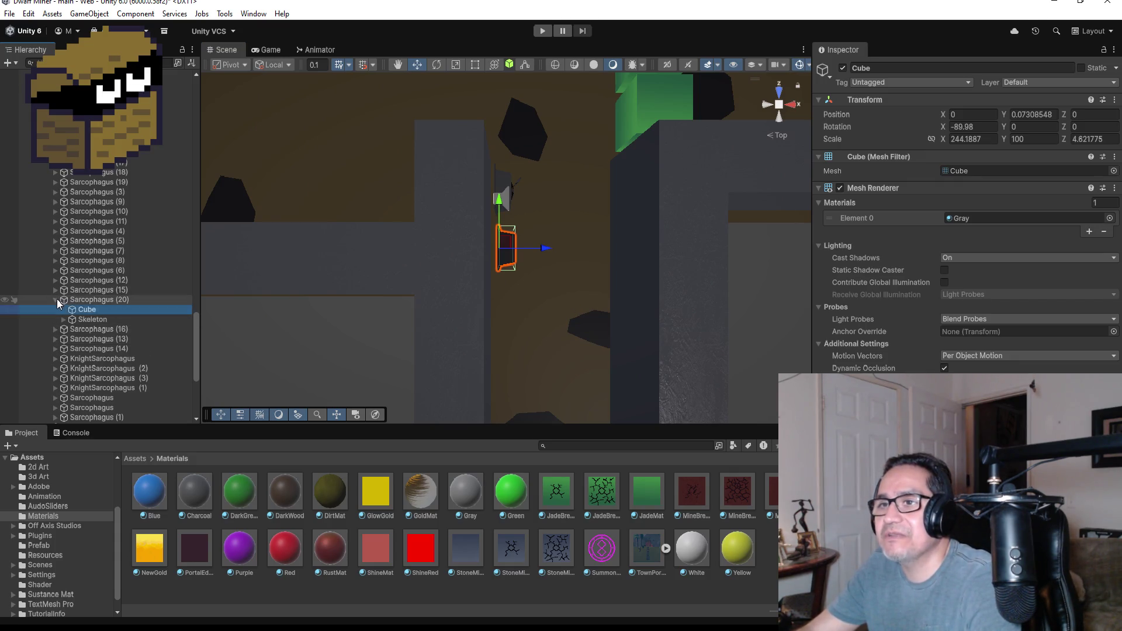
{"action": "left_click", "coordinate": [57, 299]}
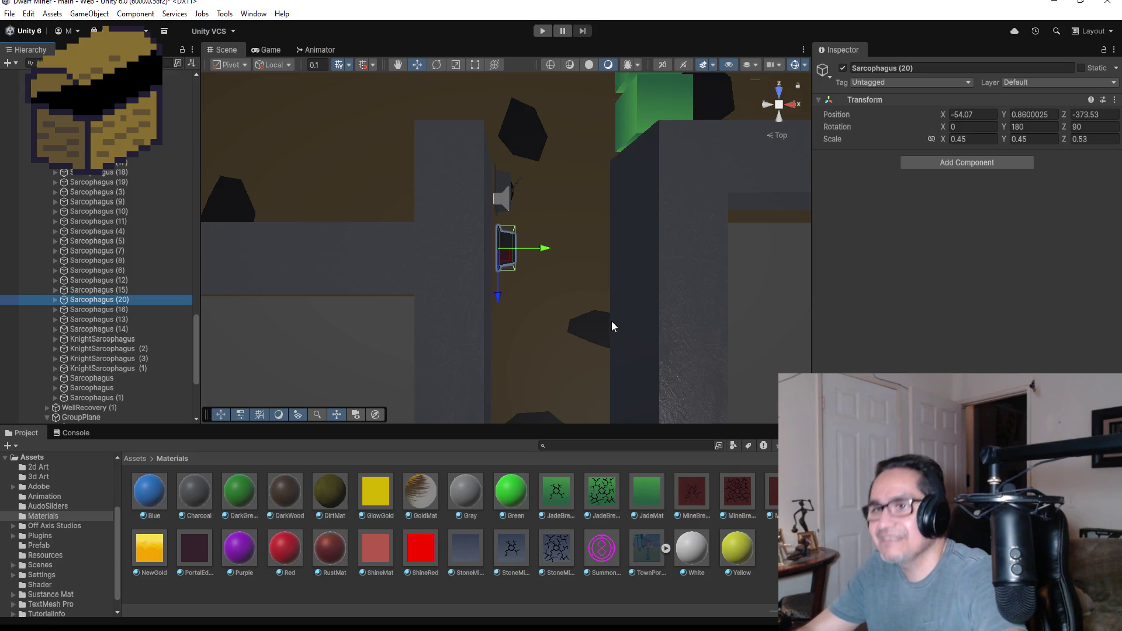
Step: Duplicate Sarcophagus (20) and move the copy, Sarcophagus (21), down the corridor to Z -375.03
{"action": "key", "text": "ctrl+d"}
{"action": "left_click_drag", "start_coordinate": [500, 280], "coordinate": [510, 344]}
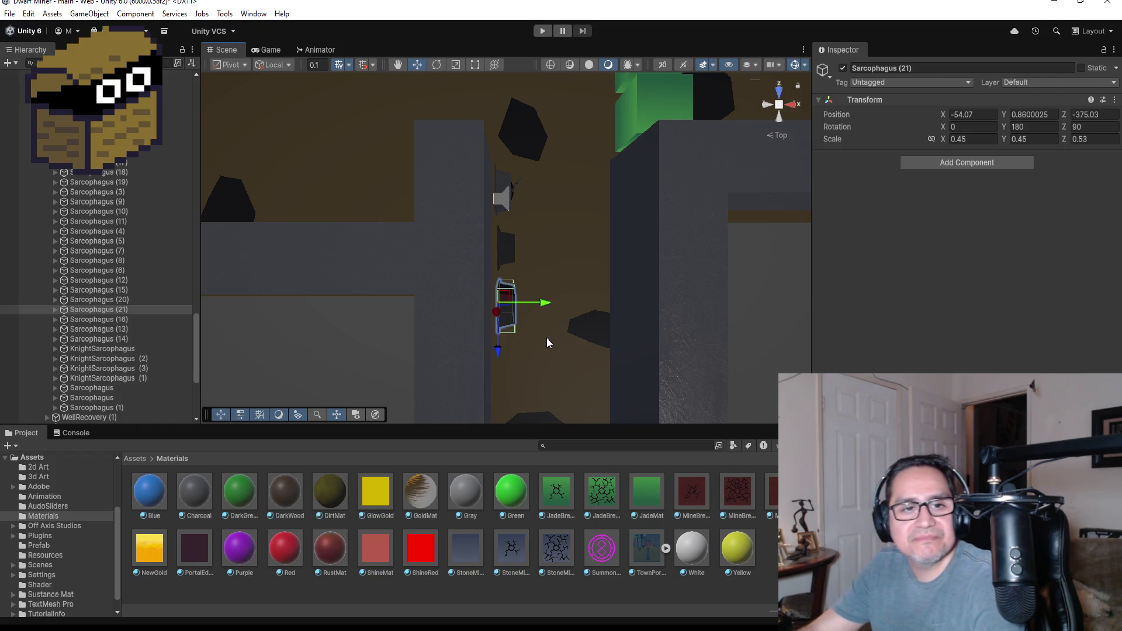
{"action": "key", "text": "f"}
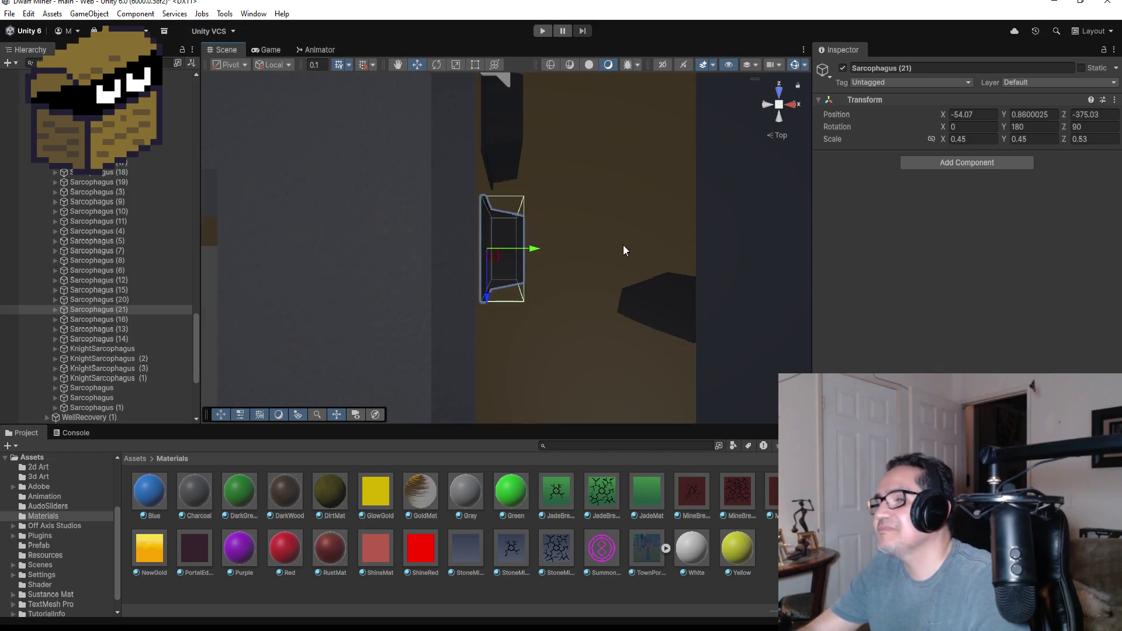
Step: Orbit around the two sarcophagi to check their placement, then snap back to top-down view
{"action": "left_click_drag", "start_coordinate": [642, 247], "coordinate": [614, 456]}
{"action": "mouse_move", "coordinate": [549, 379]}
{"action": "left_mouse_down"}
{"action": "mouse_move", "coordinate": [526, 333]}
{"action": "mouse_move", "coordinate": [577, 278]}
{"action": "left_mouse_up"}
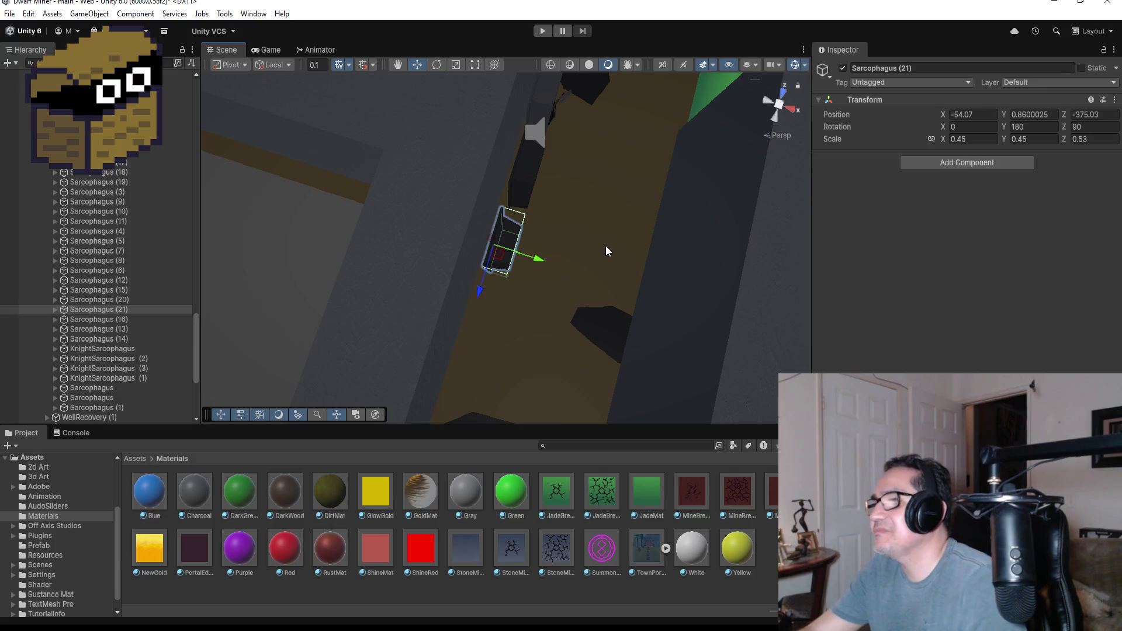
{"action": "left_click_drag", "start_coordinate": [606, 242], "coordinate": [671, 303]}
{"action": "mouse_move", "coordinate": [594, 313]}
{"action": "left_mouse_down"}
{"action": "mouse_move", "coordinate": [585, 310]}
{"action": "mouse_move", "coordinate": [603, 275]}
{"action": "left_mouse_up"}
{"action": "left_click", "coordinate": [782, 99]}
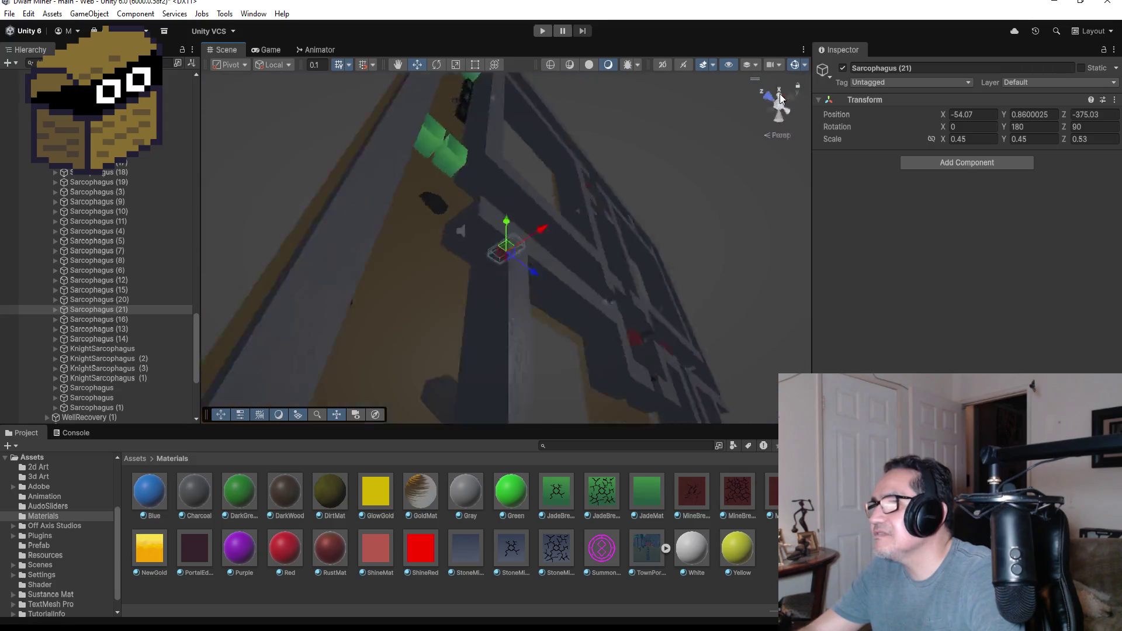
{"action": "left_click", "coordinate": [780, 90]}
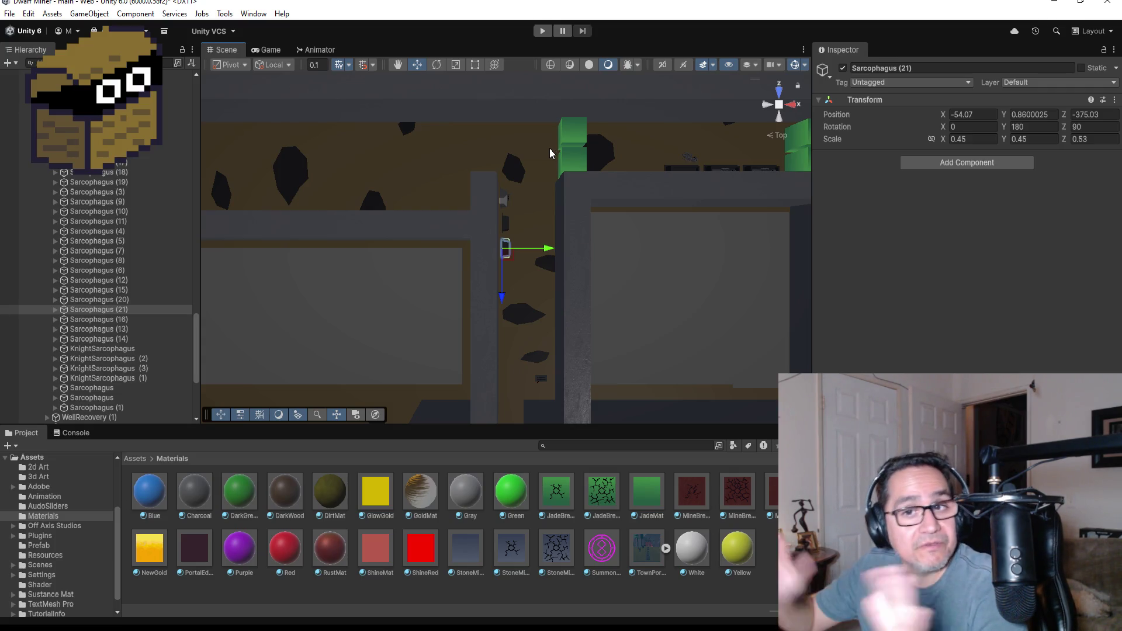
Step: Collapse GroupSarcophagus, GroupPlane, GroupHardWall and GroupMiningCubes in the Hierarchy
{"action": "scroll", "coordinate": [516, 239], "scroll_direction": "down", "scroll_amount": 3}
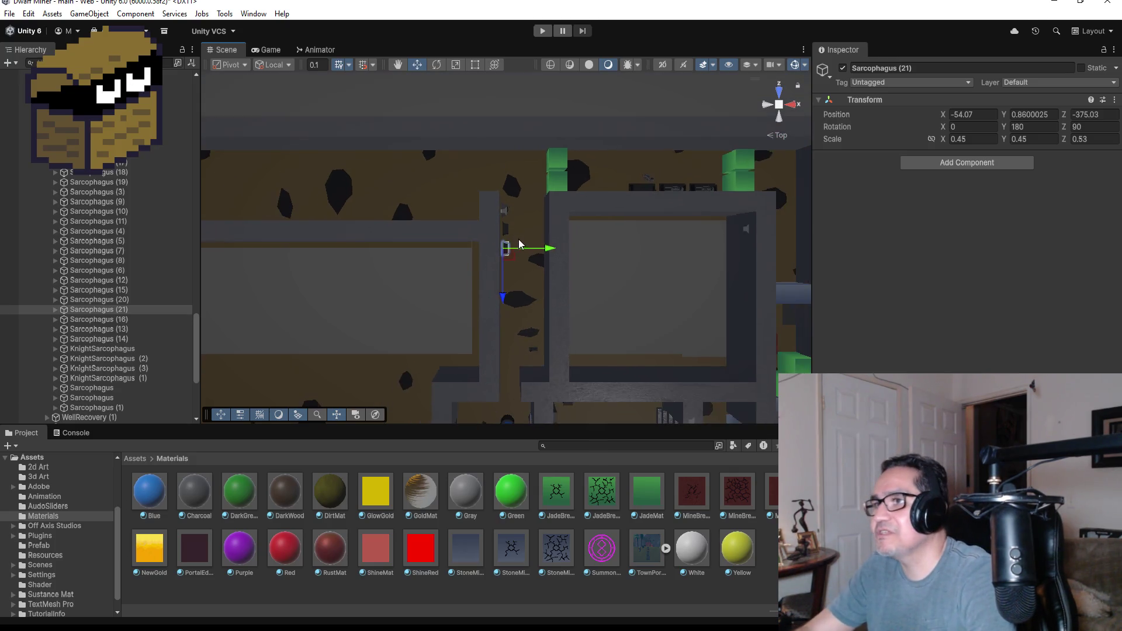
{"action": "scroll", "coordinate": [560, 228], "scroll_direction": "down", "scroll_amount": 1}
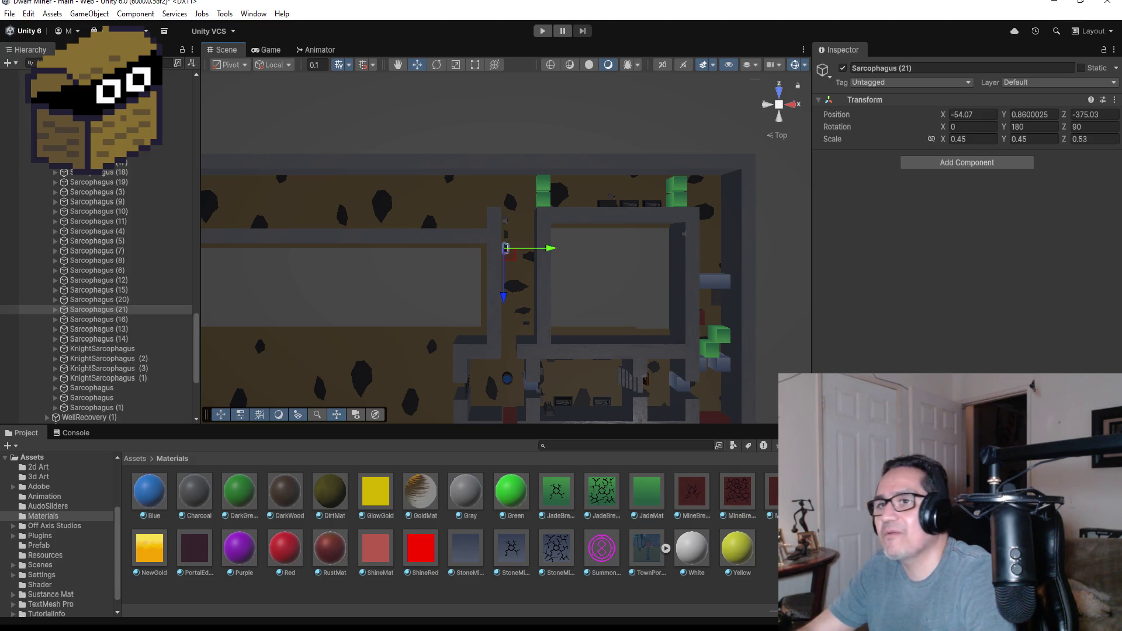
{"action": "scroll", "coordinate": [108, 263], "scroll_direction": "up", "scroll_amount": 5}
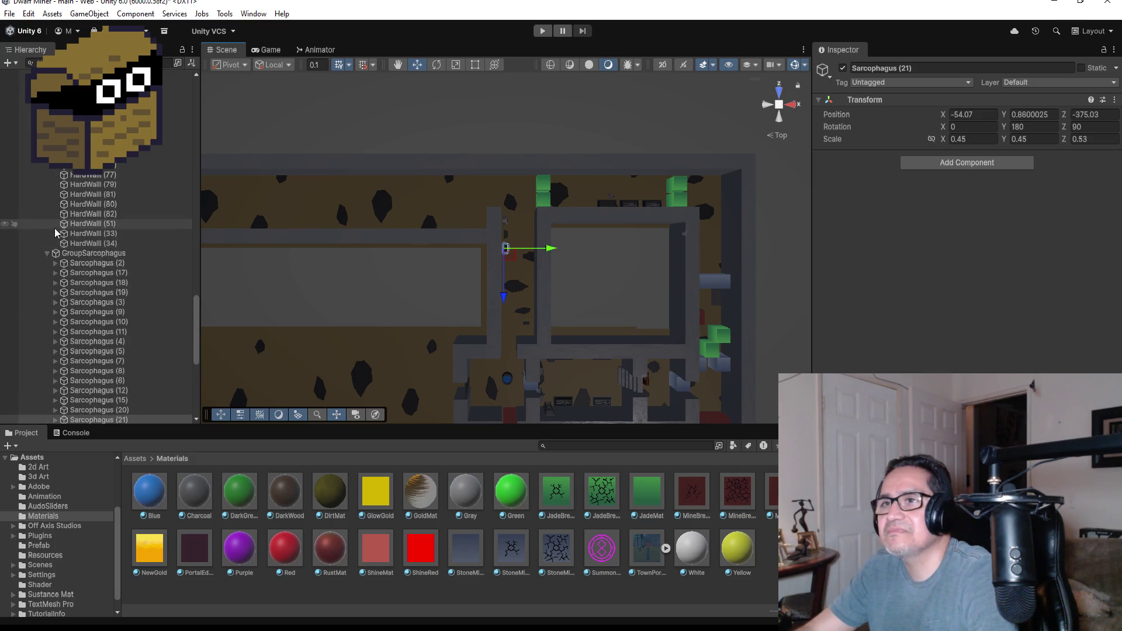
{"action": "left_click", "coordinate": [48, 253]}
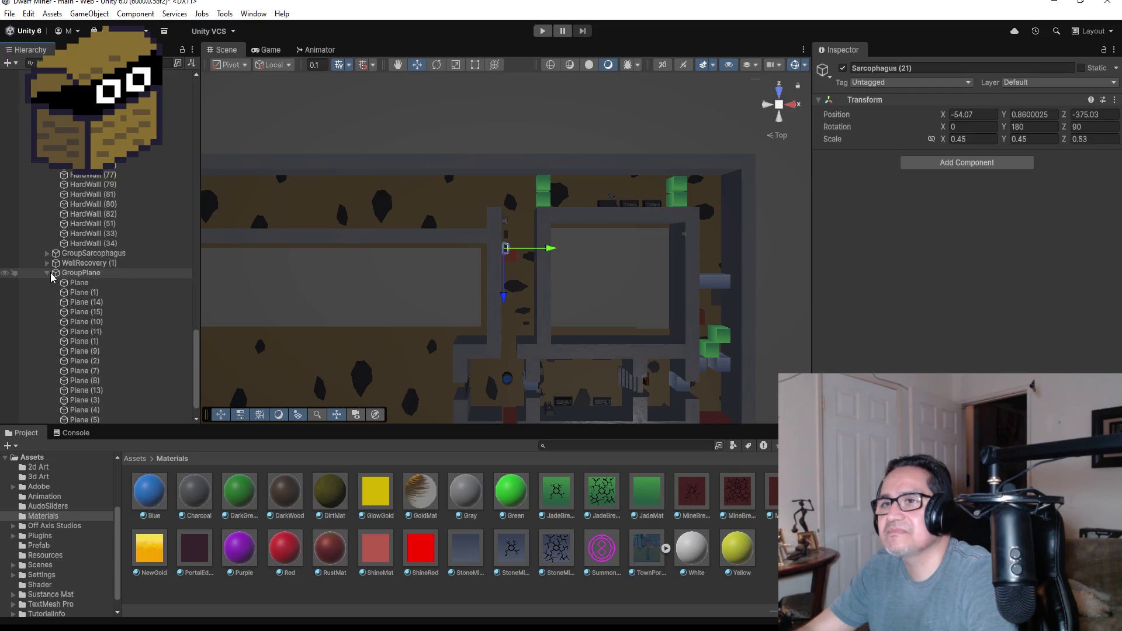
{"action": "left_click", "coordinate": [47, 274]}
{"action": "scroll", "coordinate": [59, 272], "scroll_direction": "up", "scroll_amount": 10}
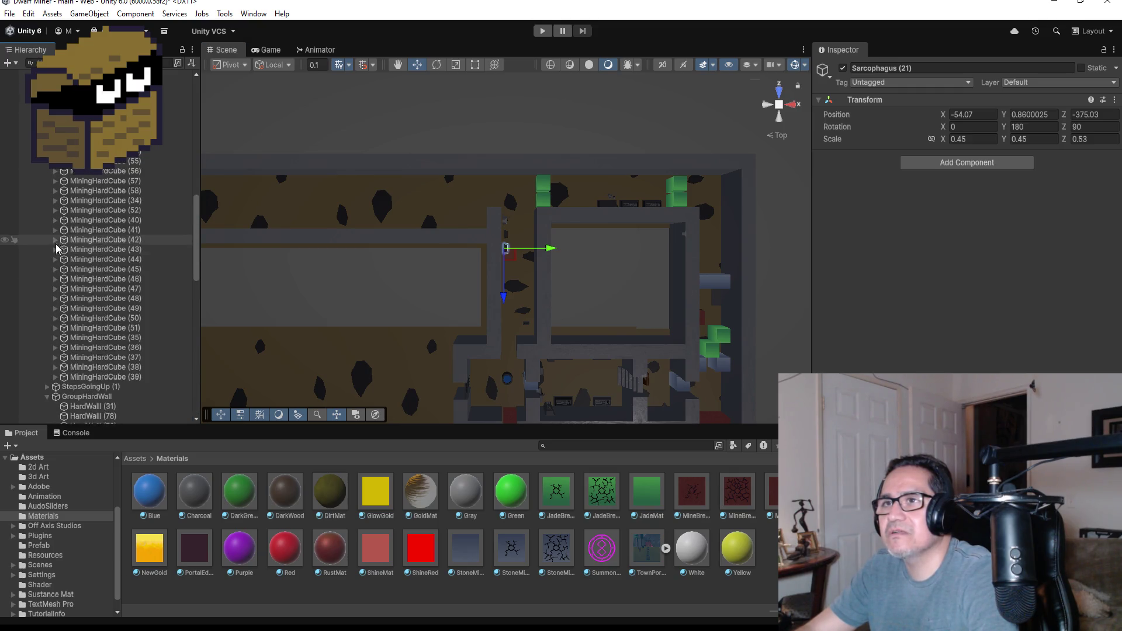
{"action": "left_click", "coordinate": [48, 213]}
{"action": "scroll", "coordinate": [48, 222], "scroll_direction": "up", "scroll_amount": 15}
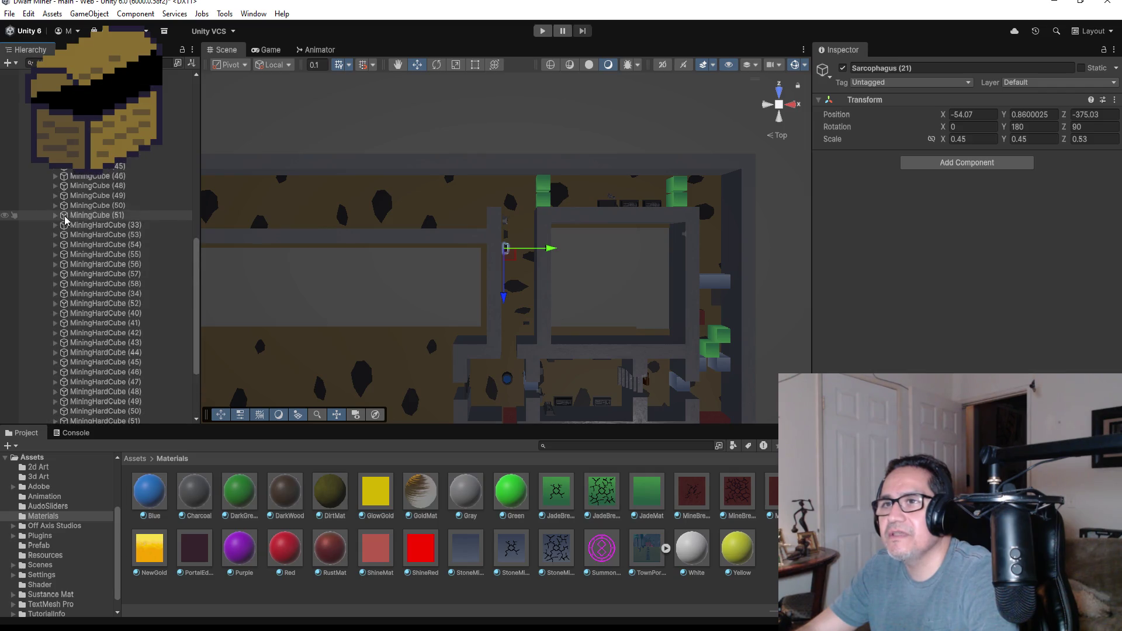
{"action": "left_click", "coordinate": [49, 346]}
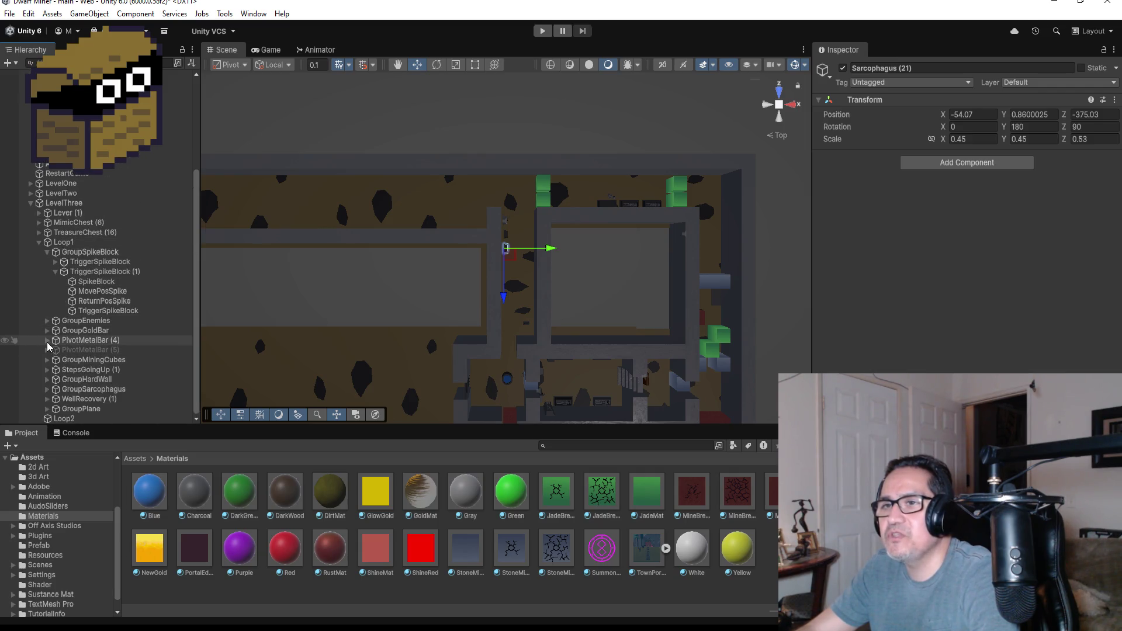
{"action": "scroll", "coordinate": [539, 338], "scroll_direction": "down", "scroll_amount": 3}
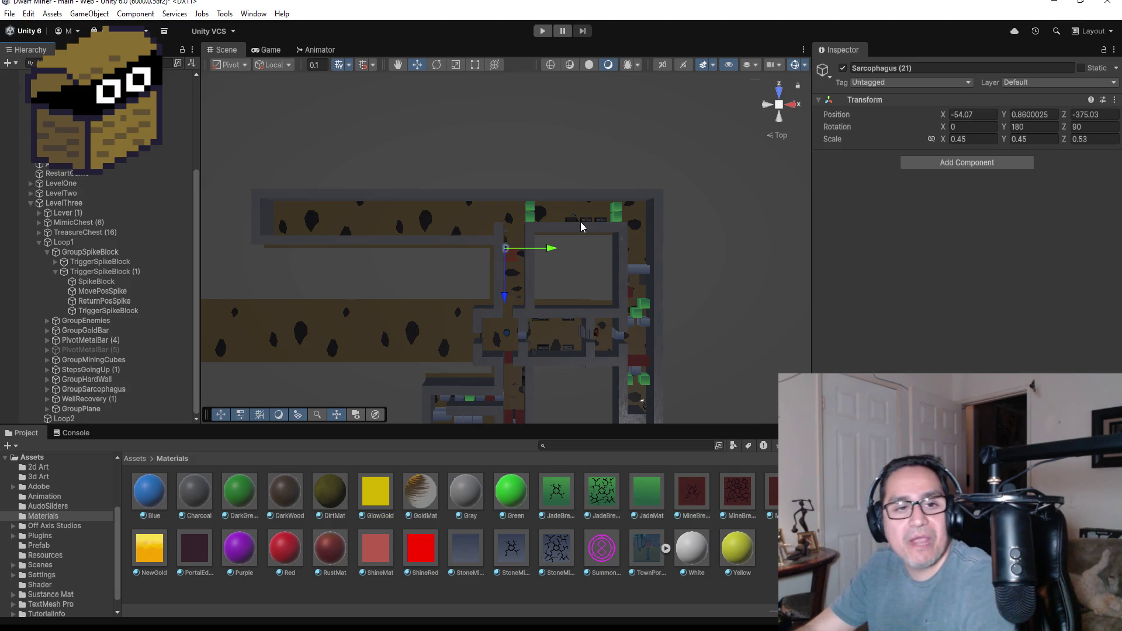
Step: Select and frame the wall HardWall (77) beside the corridor
{"action": "left_click", "coordinate": [624, 252]}
{"action": "key", "text": "f"}
{"action": "scroll", "coordinate": [598, 266], "scroll_direction": "down", "scroll_amount": 5}
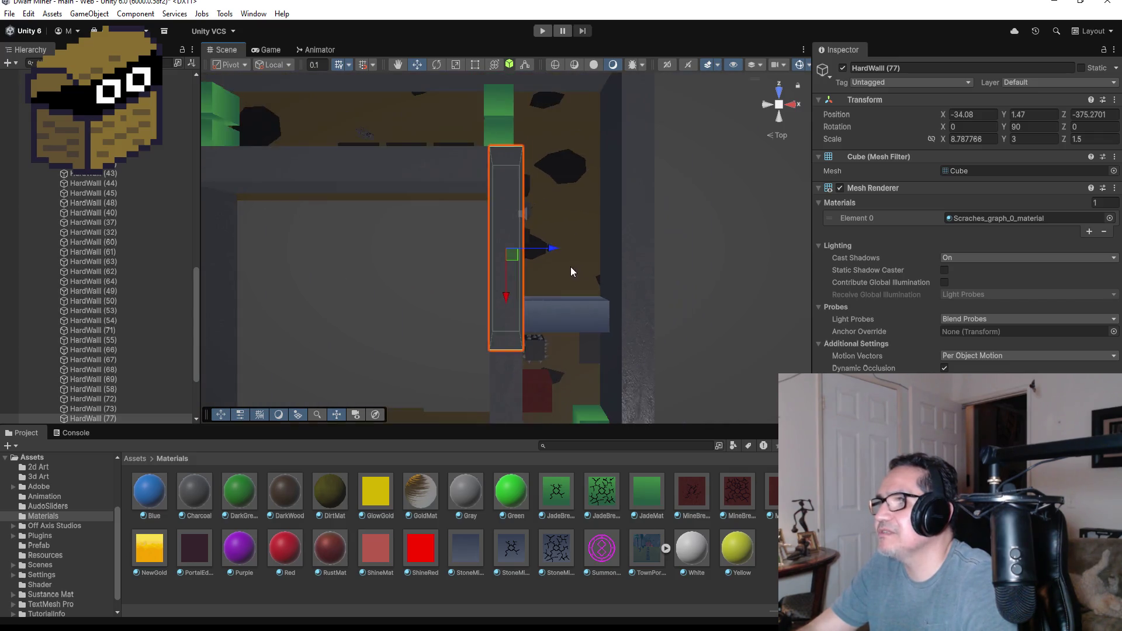
{"action": "scroll", "coordinate": [495, 231], "scroll_direction": "down", "scroll_amount": 2}
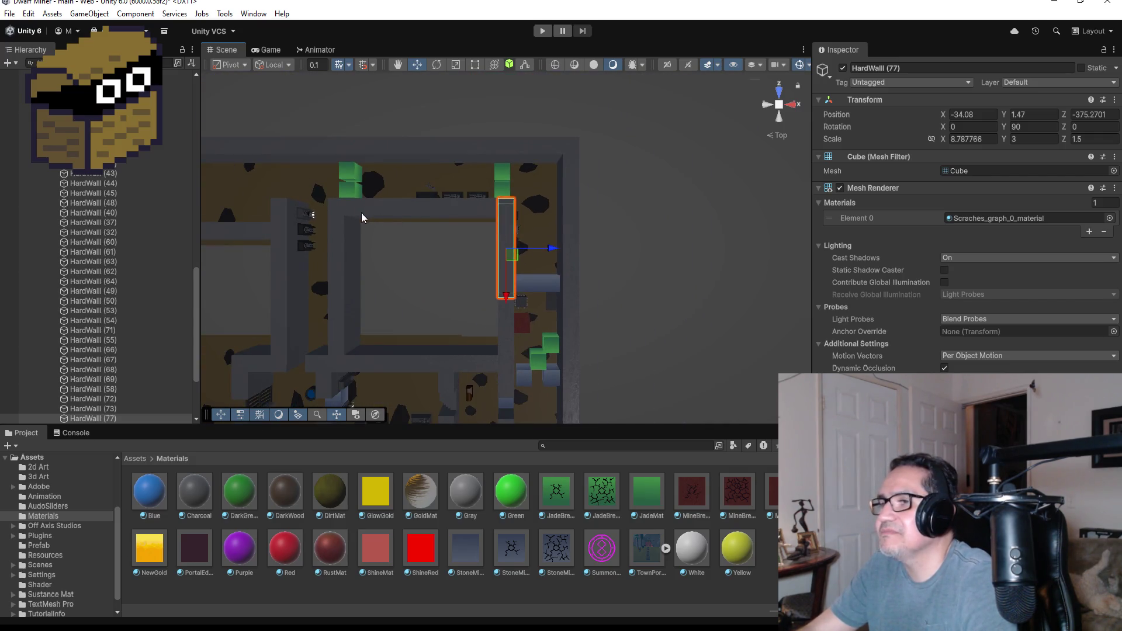
{"action": "scroll", "coordinate": [361, 212], "scroll_direction": "down", "scroll_amount": 2}
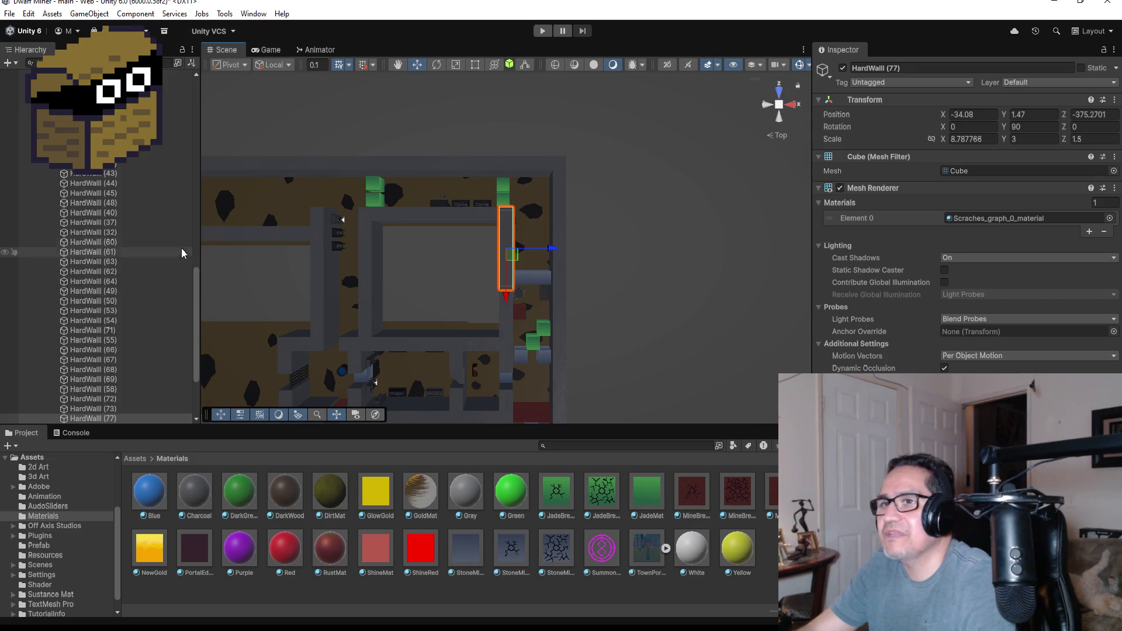
{"action": "scroll", "coordinate": [158, 234], "scroll_direction": "up", "scroll_amount": 10}
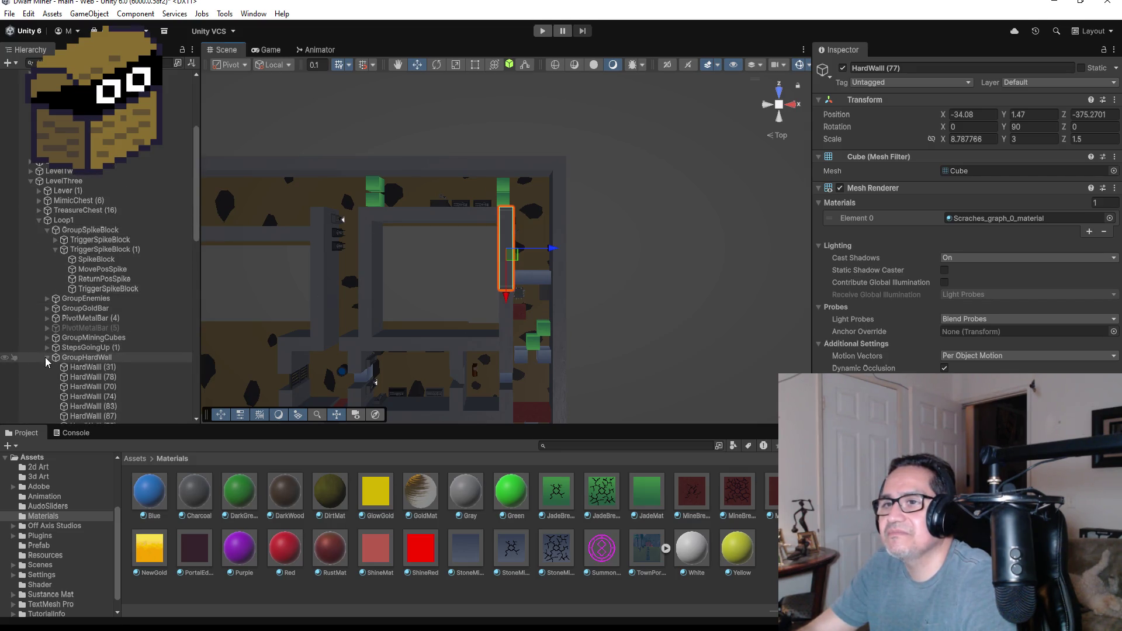
Step: Collapse GroupHardWall and GroupSpikeBlock in the Hierarchy
{"action": "left_click", "coordinate": [46, 357]}
{"action": "left_click", "coordinate": [48, 252]}
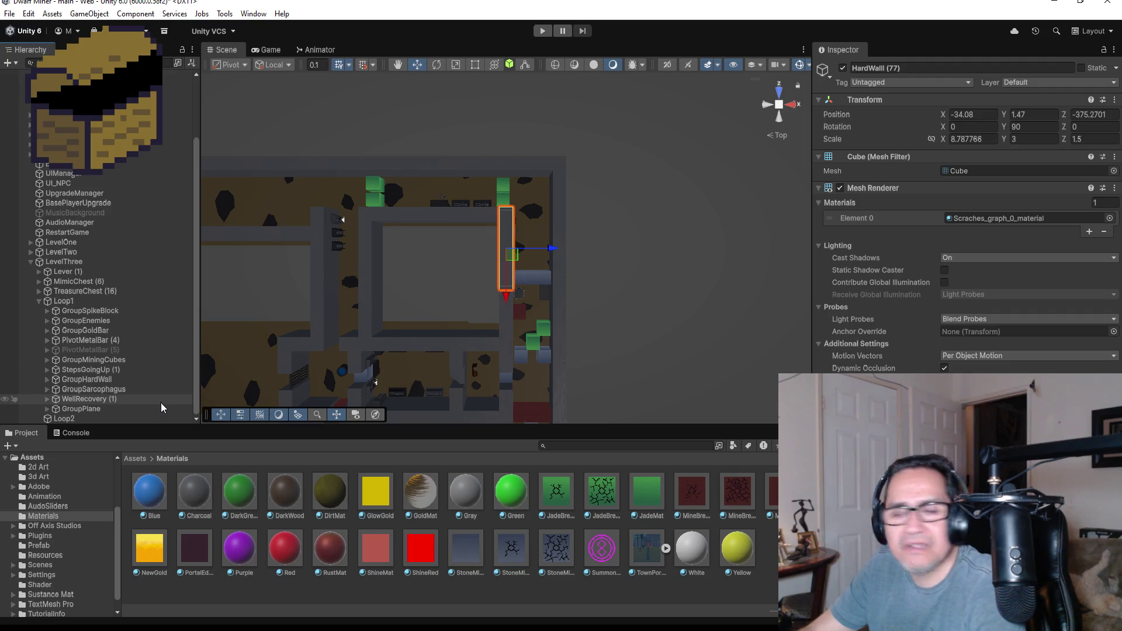
{"action": "scroll", "coordinate": [519, 326], "scroll_direction": "up", "scroll_amount": 3}
{"action": "left_click", "coordinate": [532, 332]}
{"action": "key", "text": "f"}
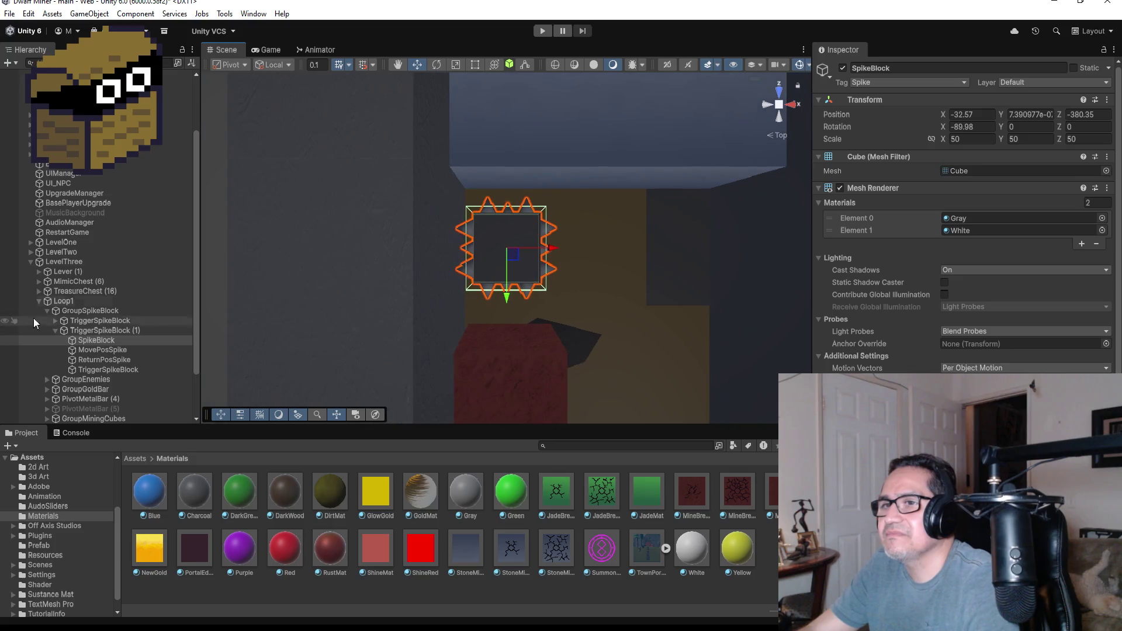
{"action": "left_click", "coordinate": [59, 330]}
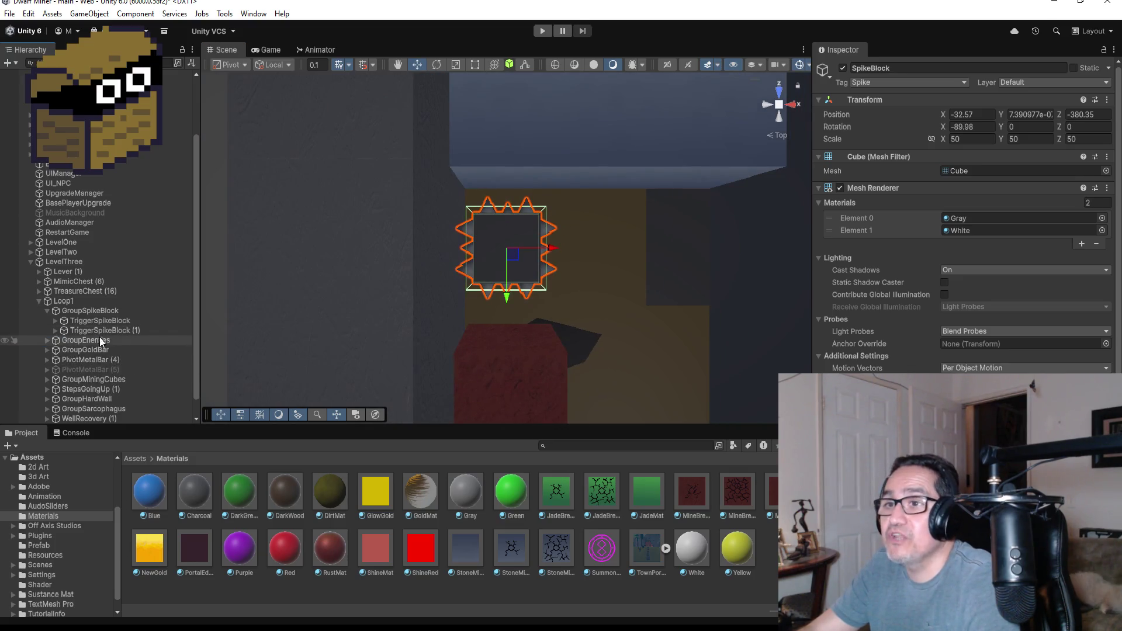
{"action": "left_click", "coordinate": [96, 330]}
{"action": "scroll", "coordinate": [503, 301], "scroll_direction": "down", "scroll_amount": 2}
{"action": "scroll", "coordinate": [552, 303], "scroll_direction": "down", "scroll_amount": 3}
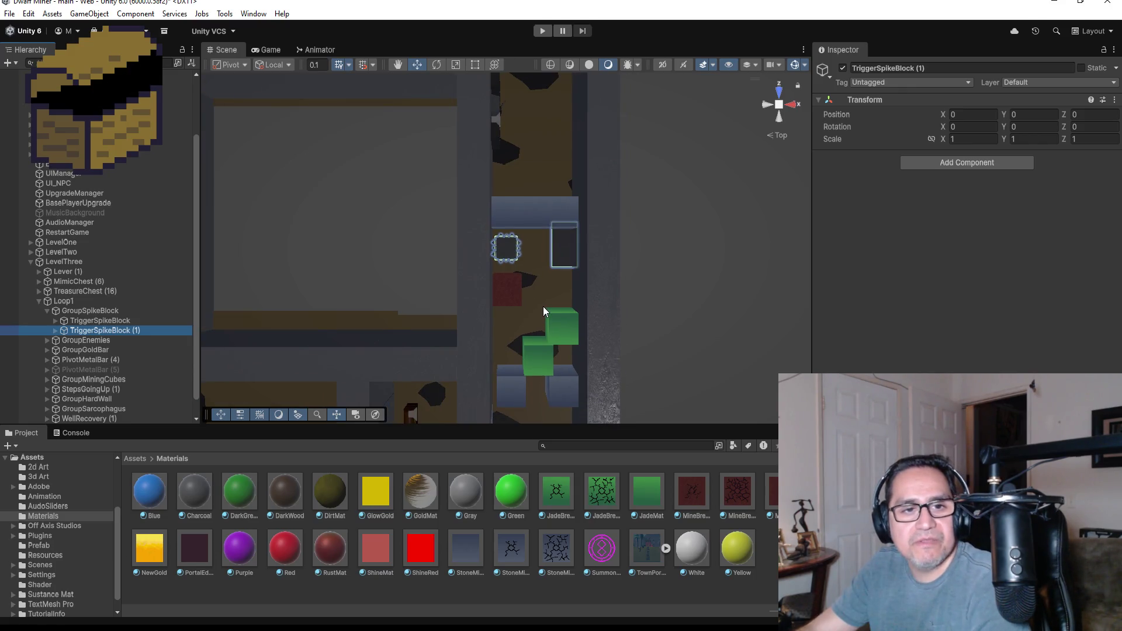
{"action": "scroll", "coordinate": [544, 309], "scroll_direction": "down", "scroll_amount": 2}
{"action": "scroll", "coordinate": [541, 312], "scroll_direction": "down", "scroll_amount": 2}
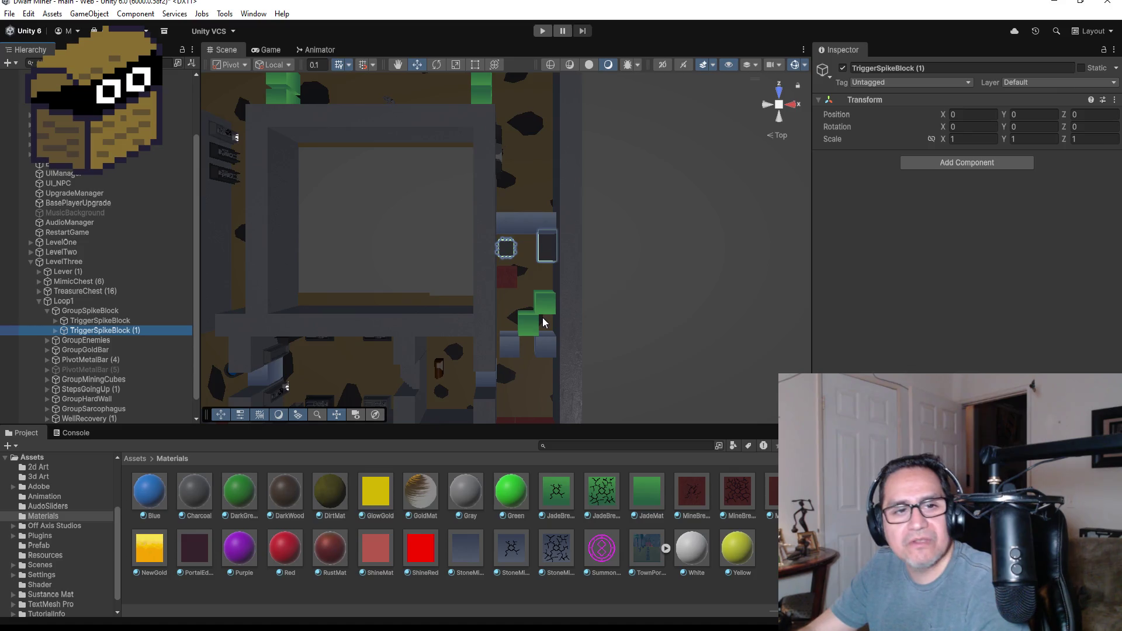
{"action": "scroll", "coordinate": [542, 318], "scroll_direction": "down", "scroll_amount": 3}
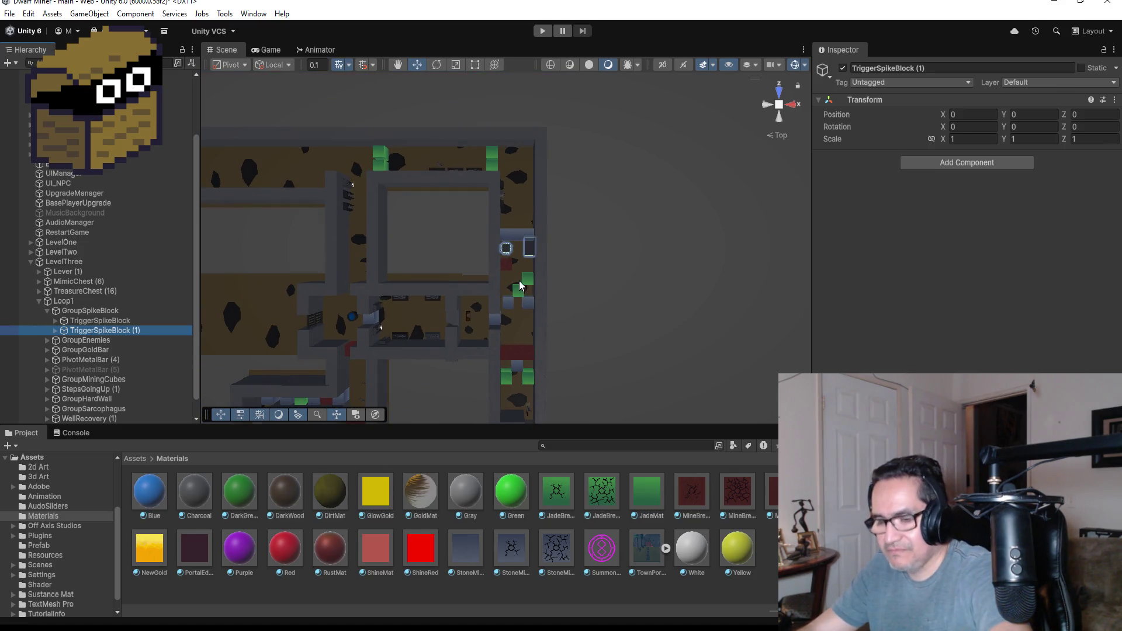
Step: Duplicate TriggerSpikeBlock (1) and select all four parts of the new TriggerSpikeBlock (2)
{"action": "key", "text": "ctrl+d"}
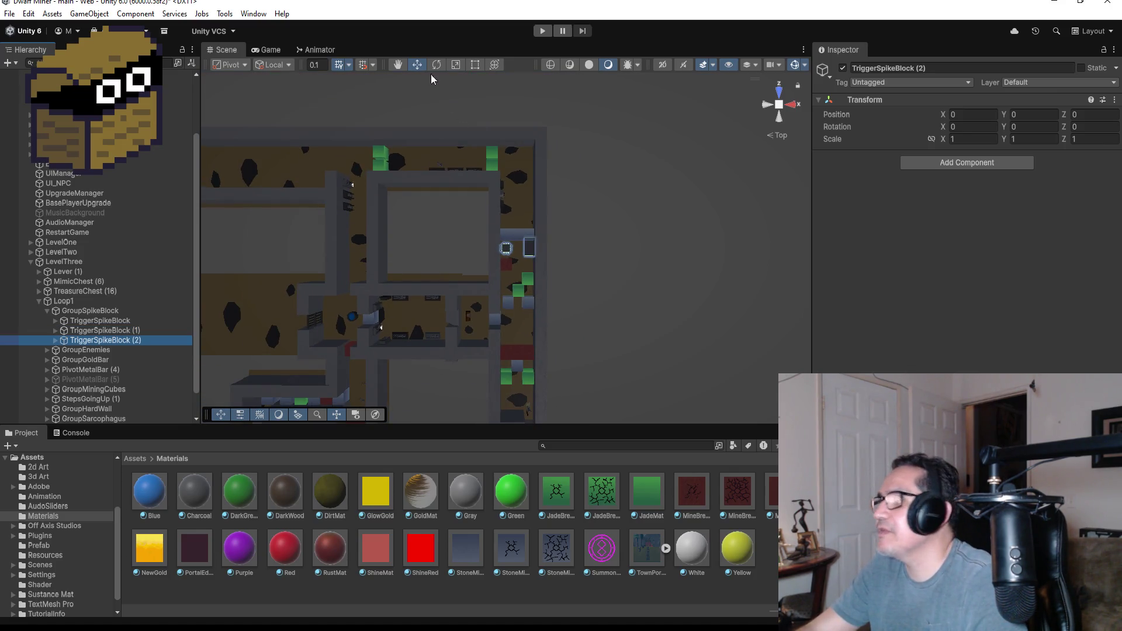
{"action": "left_click", "coordinate": [56, 341]}
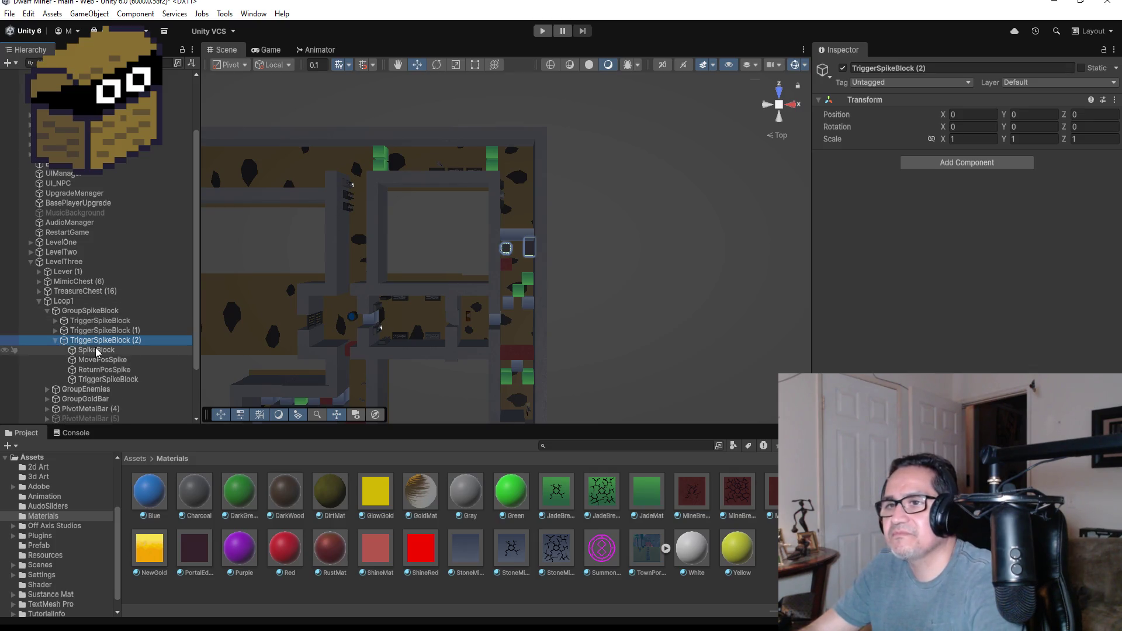
{"action": "left_click", "coordinate": [96, 350]}
{"action": "left_click", "coordinate": [114, 379], "text": "shift"}
Step: Move the new trap into the corridor beside the wall, SpikeBlock at X -57.61, Z -371.91
{"action": "left_click_drag", "start_coordinate": [577, 248], "coordinate": [376, 239]}
{"action": "left_click_drag", "start_coordinate": [328, 209], "coordinate": [332, 131]}
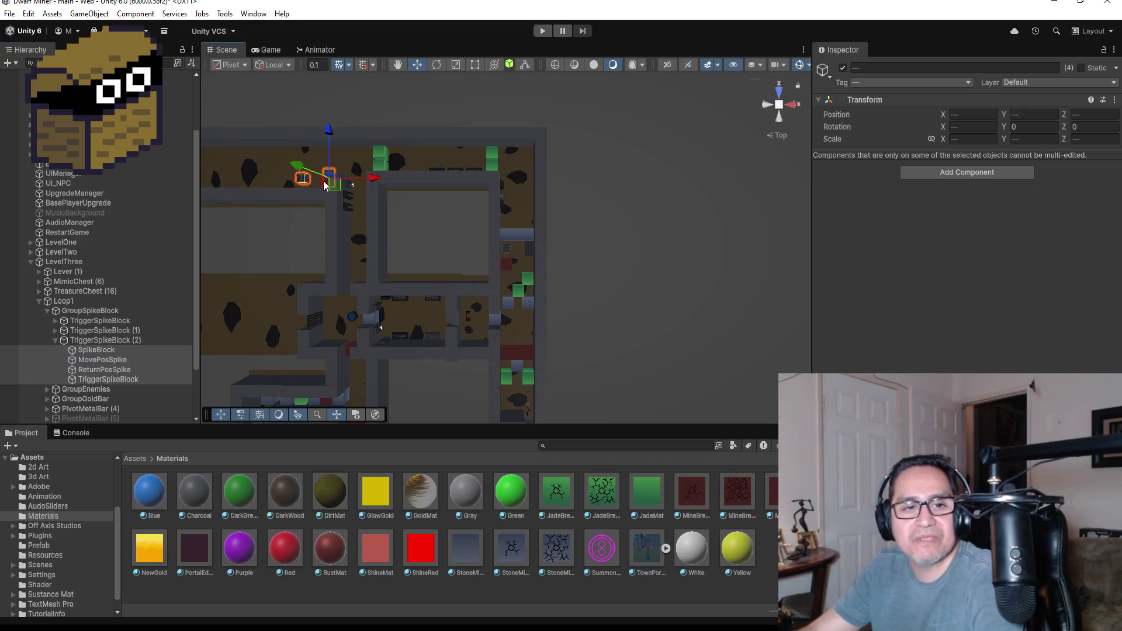
{"action": "key", "text": "f"}
{"action": "scroll", "coordinate": [582, 310], "scroll_direction": "down", "scroll_amount": 2}
{"action": "scroll", "coordinate": [579, 298], "scroll_direction": "down", "scroll_amount": 3}
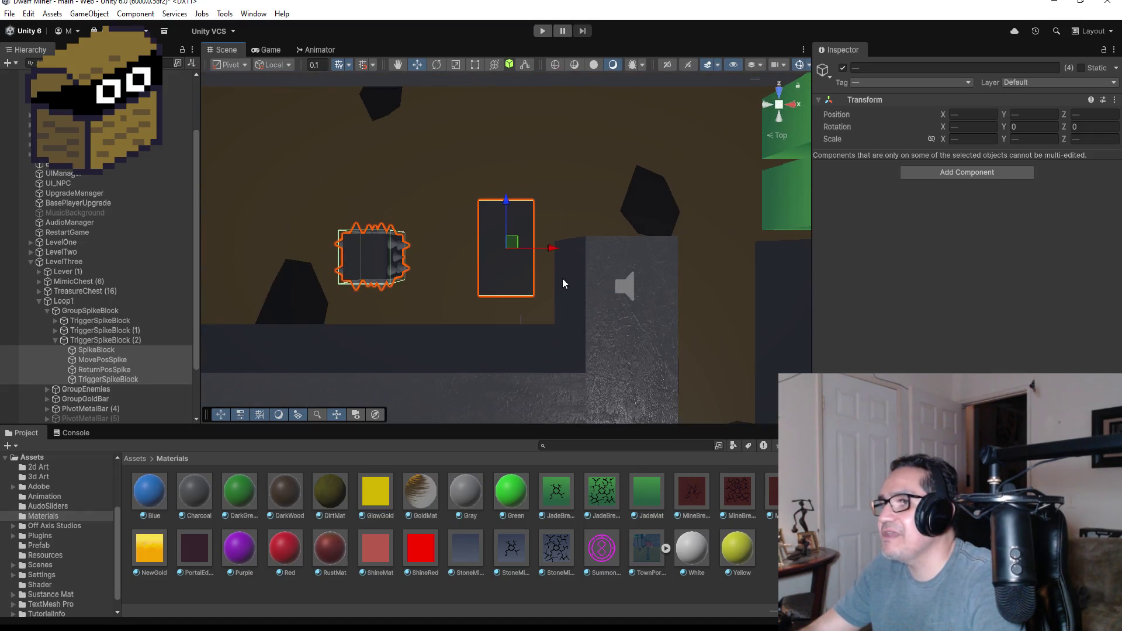
{"action": "left_click_drag", "start_coordinate": [549, 249], "coordinate": [661, 247]}
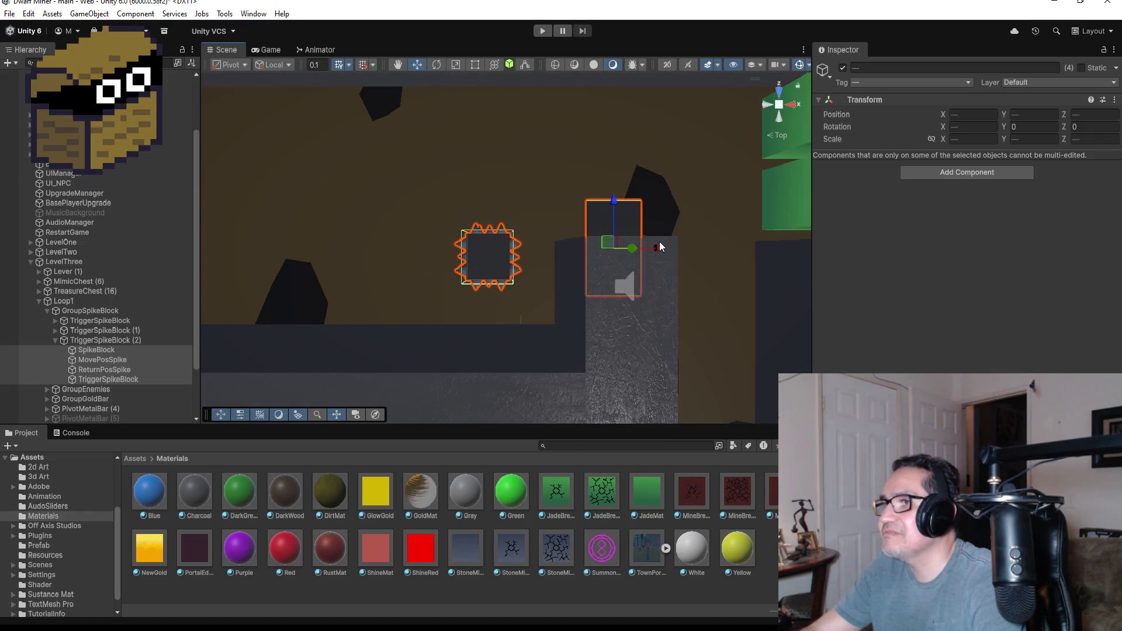
{"action": "left_click_drag", "start_coordinate": [613, 201], "coordinate": [614, 226]}
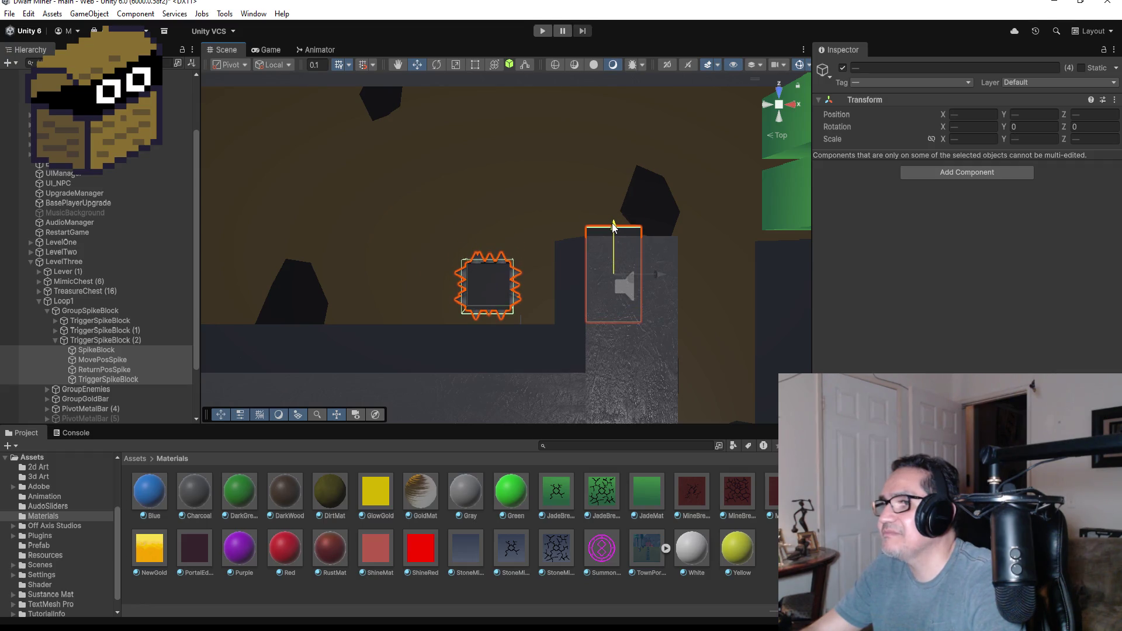
{"action": "left_click_drag", "start_coordinate": [659, 277], "coordinate": [655, 275]}
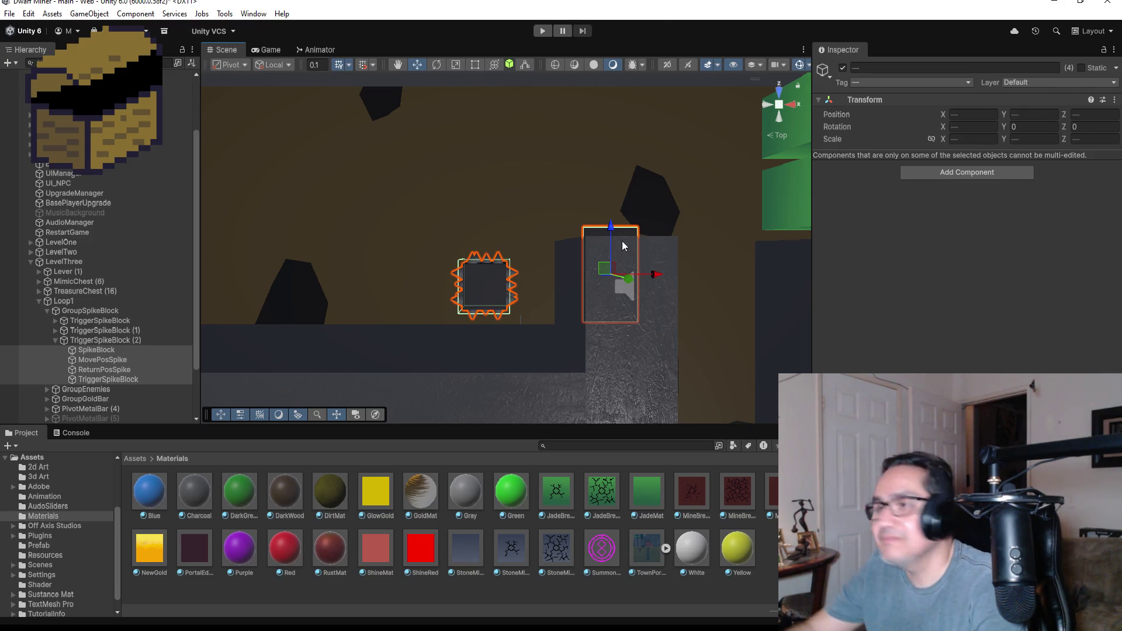
Step: Check the MovePosSpike marker, copy the SpikeBlock's position, and select ReturnPosSpike
{"action": "left_click", "coordinate": [93, 351]}
{"action": "left_click", "coordinate": [98, 360]}
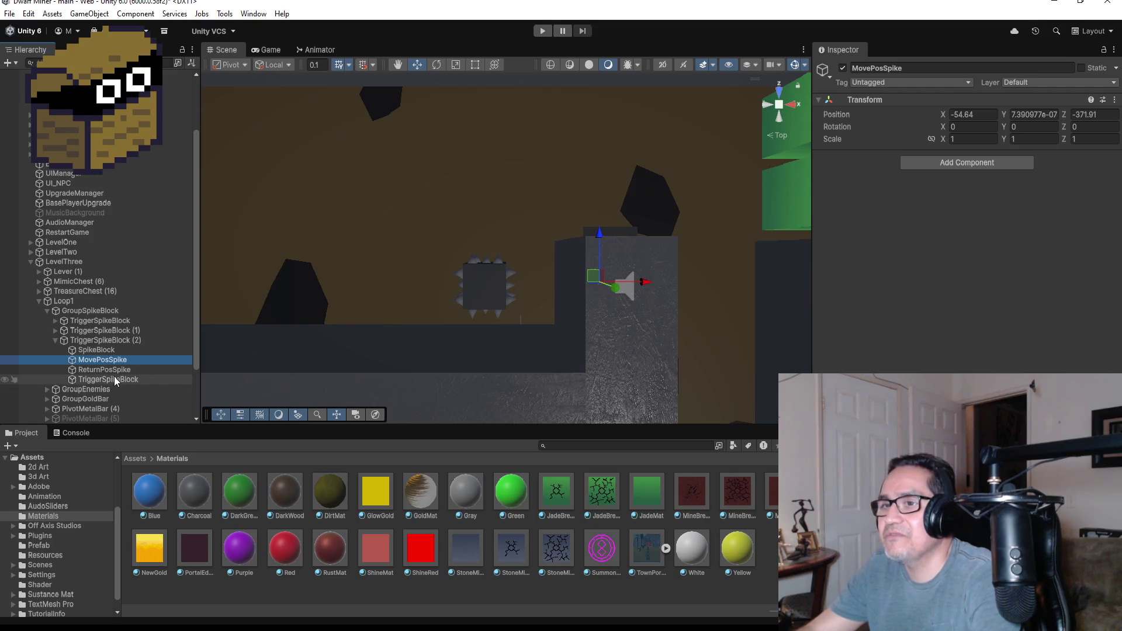
{"action": "left_click", "coordinate": [97, 351]}
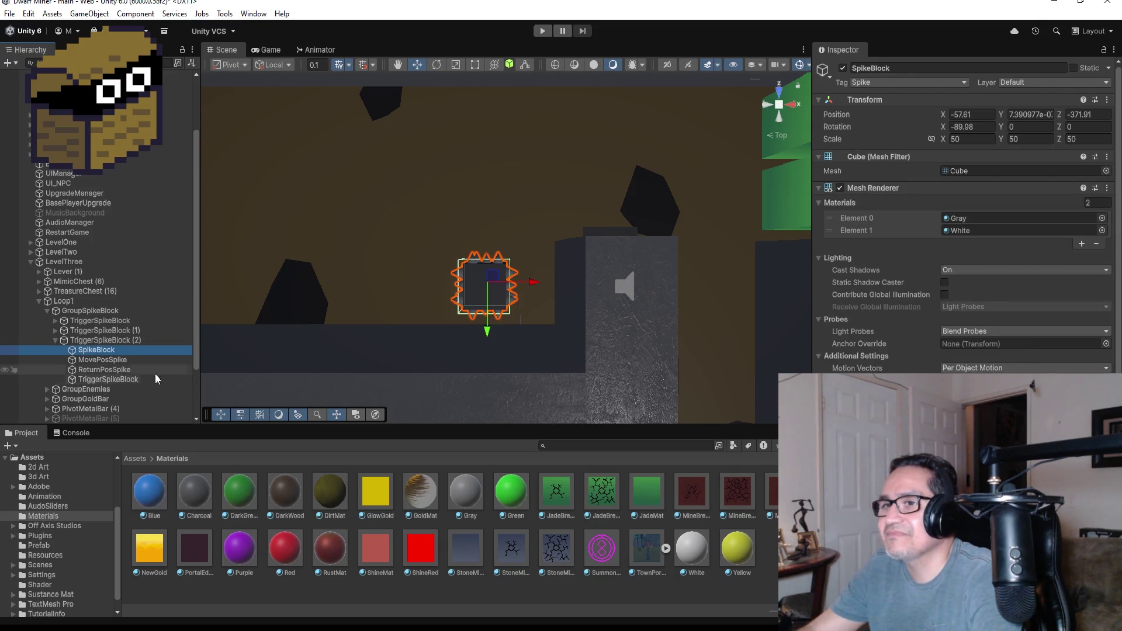
{"action": "left_click", "coordinate": [1107, 100]}
{"action": "mouse_move", "coordinate": [1053, 201]}
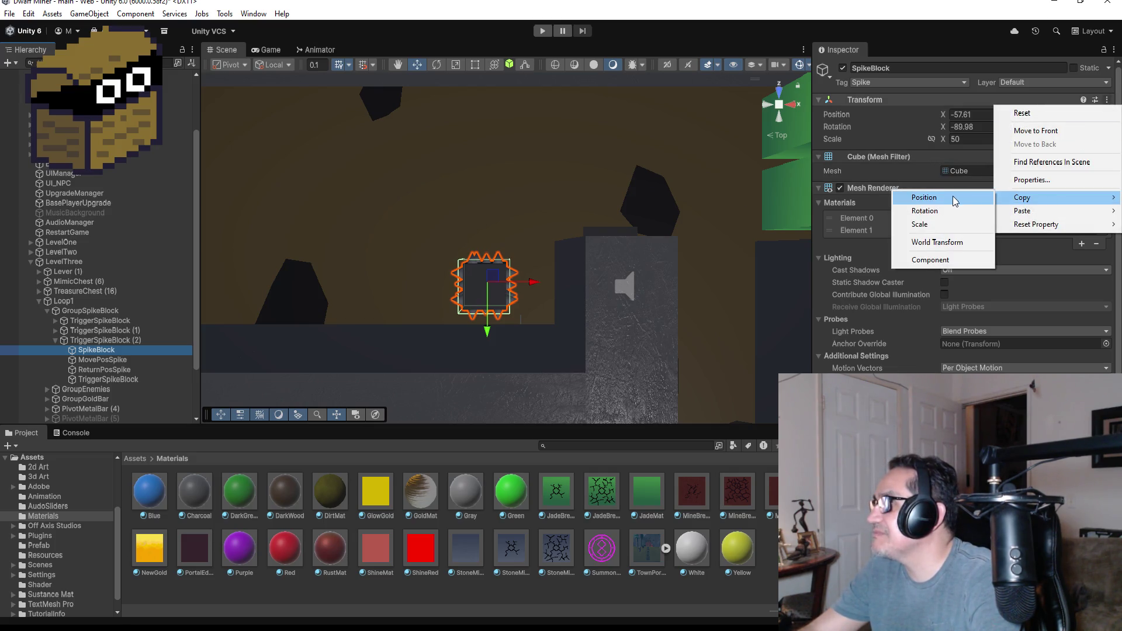
{"action": "left_click", "coordinate": [947, 197]}
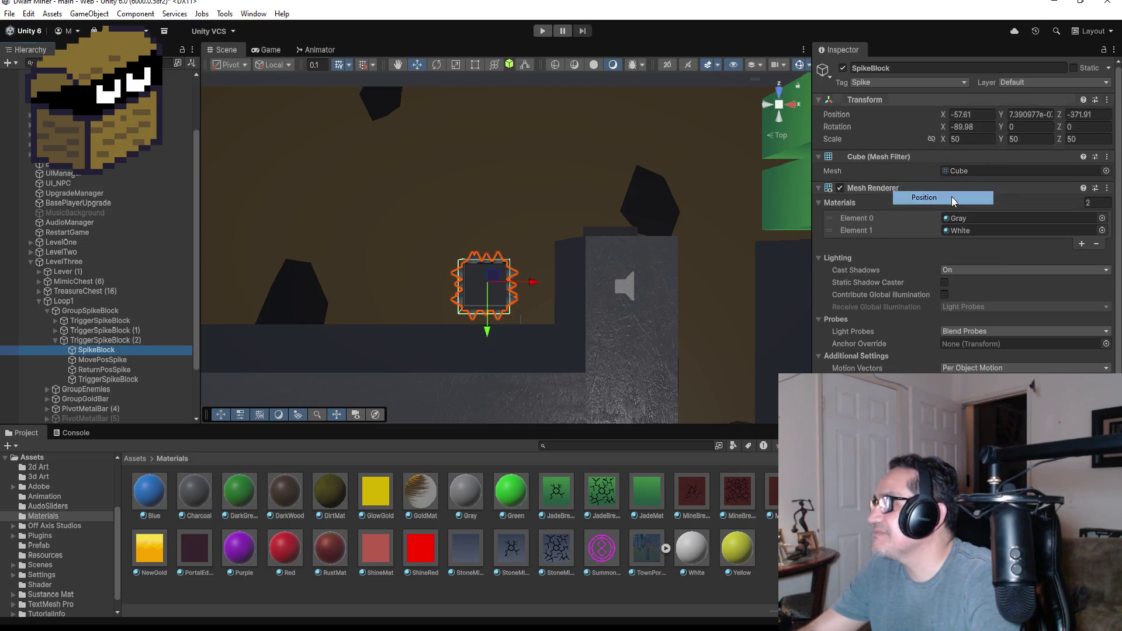
{"action": "left_click", "coordinate": [106, 369]}
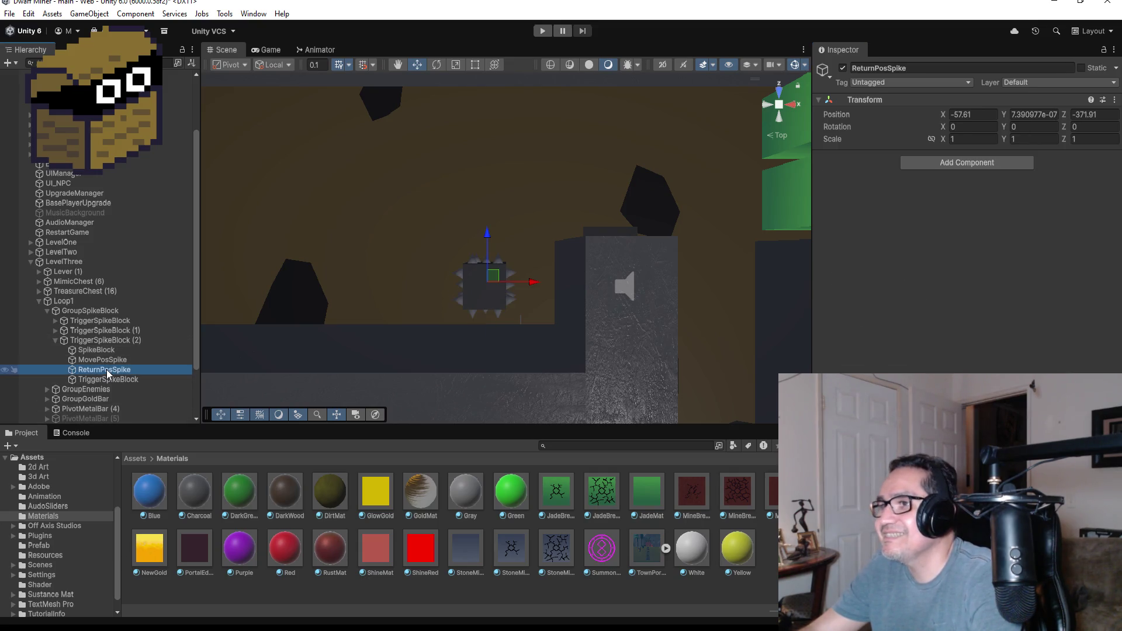
Step: Move the SpikeBlock a little further up the corridor
{"action": "left_click", "coordinate": [108, 350]}
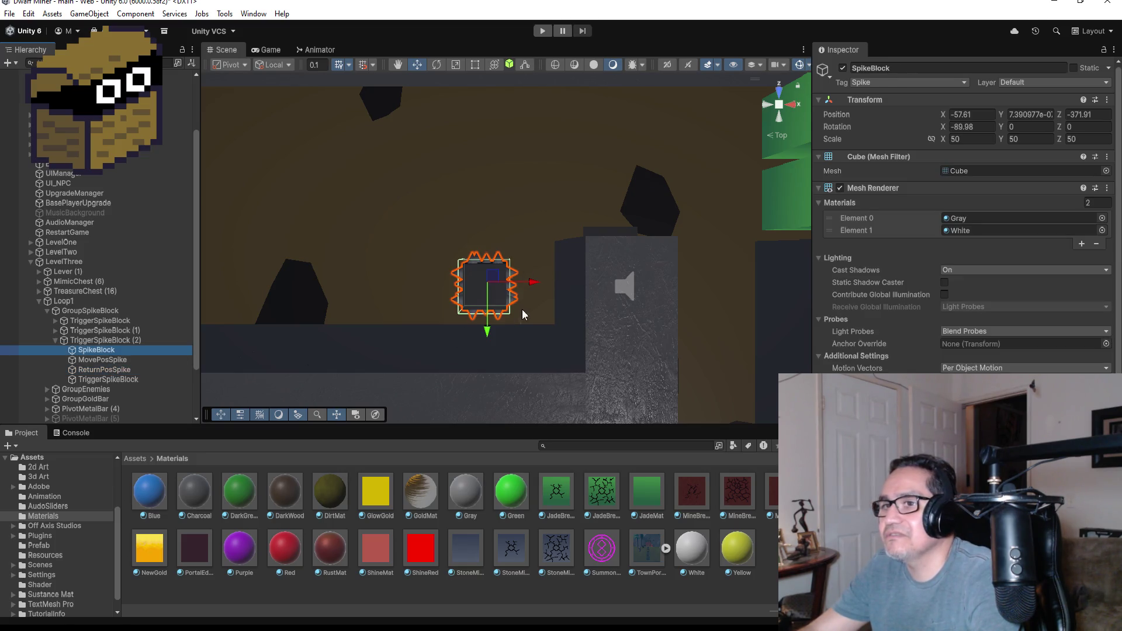
{"action": "key", "text": "f"}
{"action": "left_click_drag", "start_coordinate": [494, 274], "coordinate": [494, 218]}
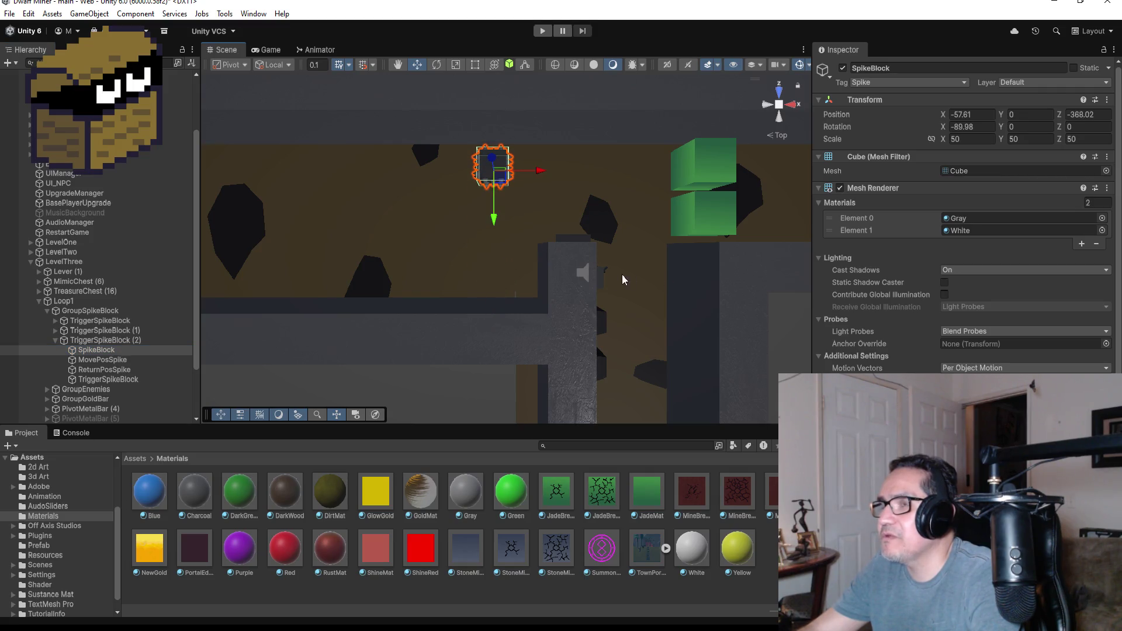
{"action": "key", "text": "f"}
{"action": "scroll", "coordinate": [629, 320], "scroll_direction": "down", "scroll_amount": 5}
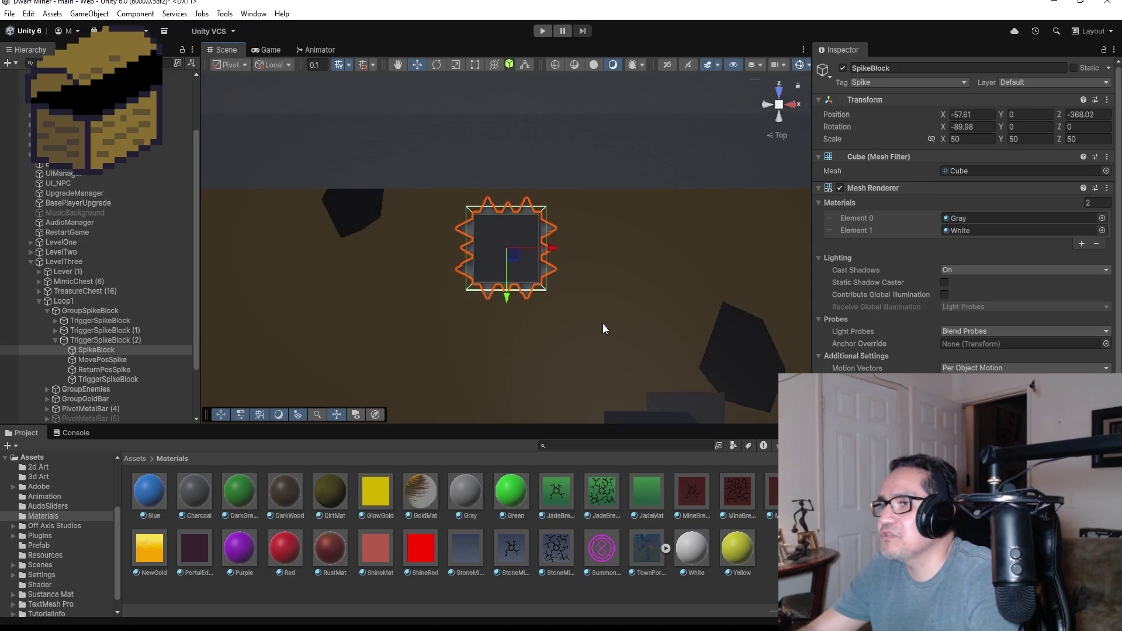
{"action": "left_click_drag", "start_coordinate": [506, 302], "coordinate": [504, 296]}
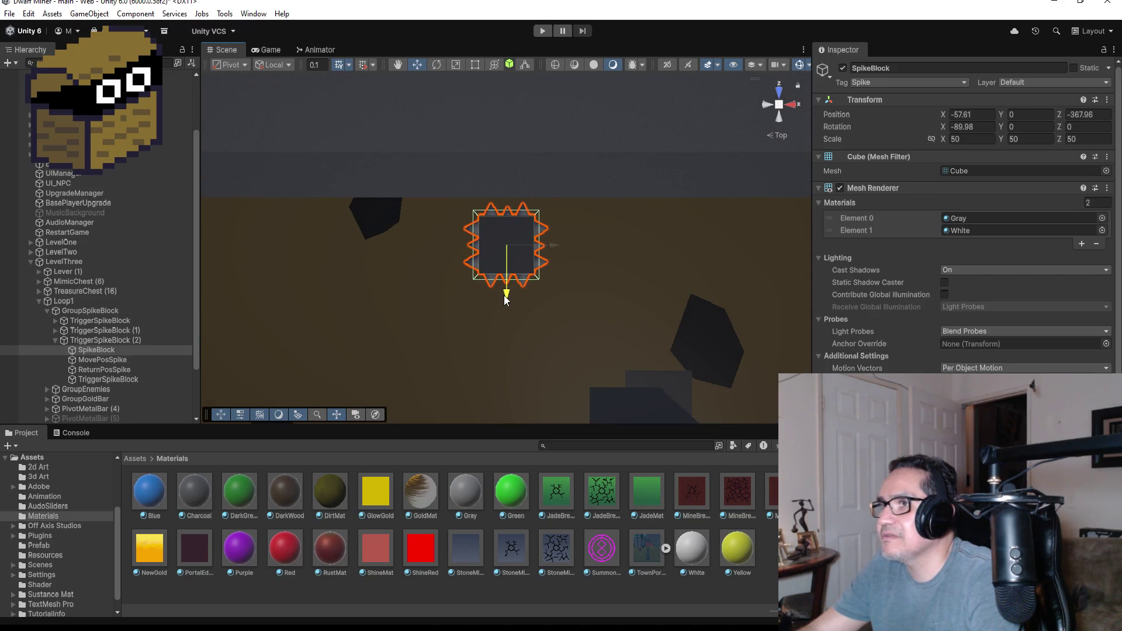
{"action": "scroll", "coordinate": [559, 343], "scroll_direction": "down", "scroll_amount": 3}
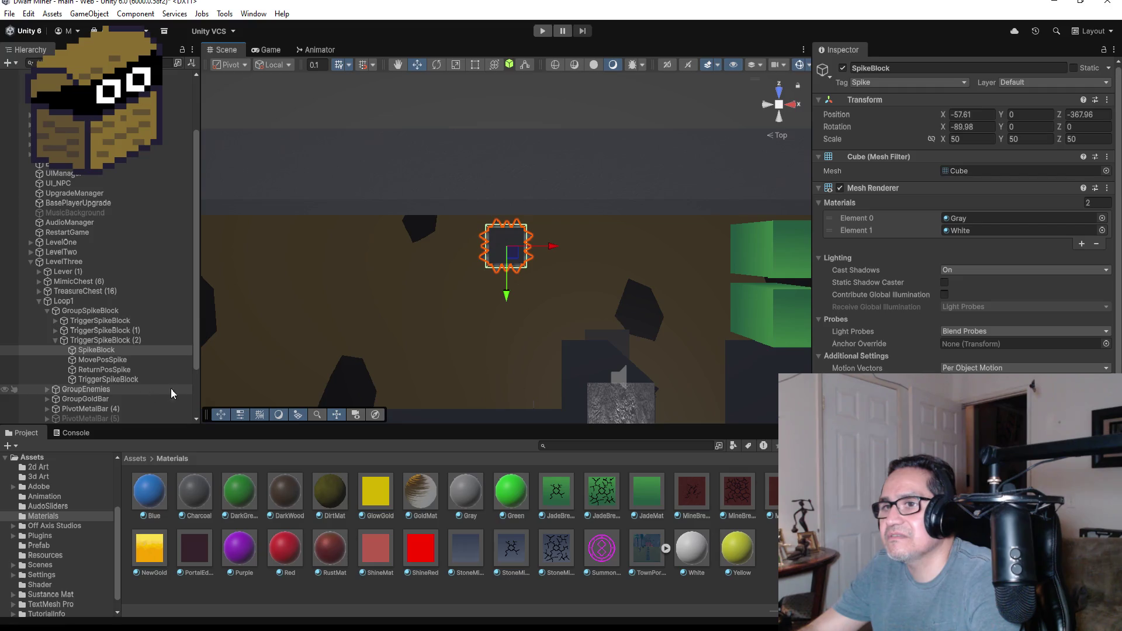
Step: Copy the SpikeBlock's position and paste it onto the MovePosSpike marker
{"action": "left_click", "coordinate": [114, 361]}
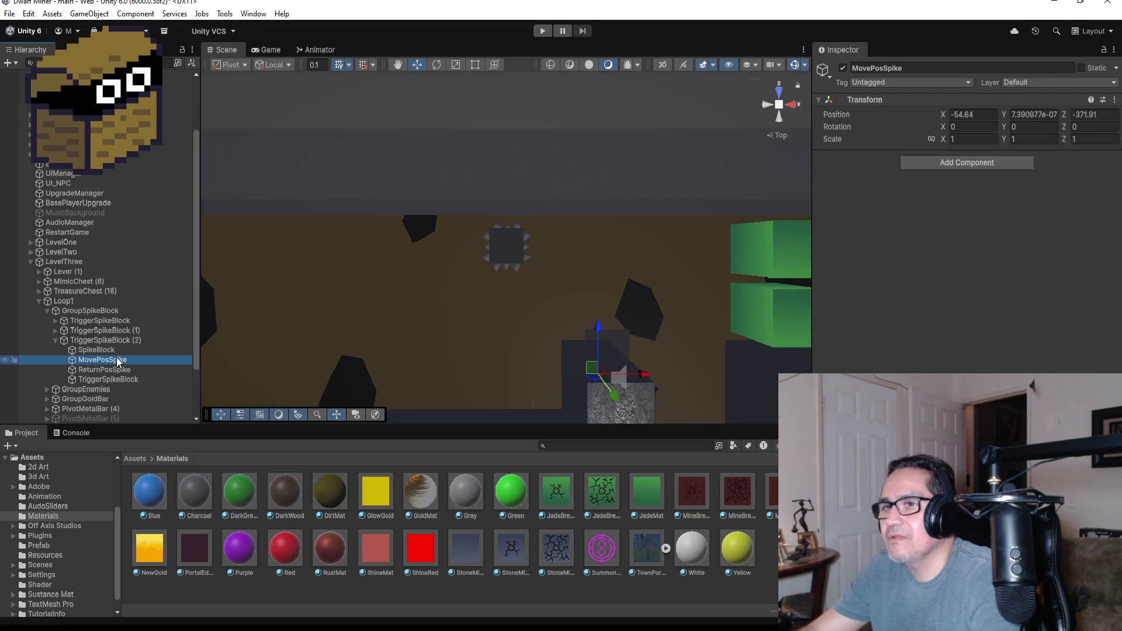
{"action": "left_click", "coordinate": [98, 350]}
{"action": "left_click", "coordinate": [1107, 100]}
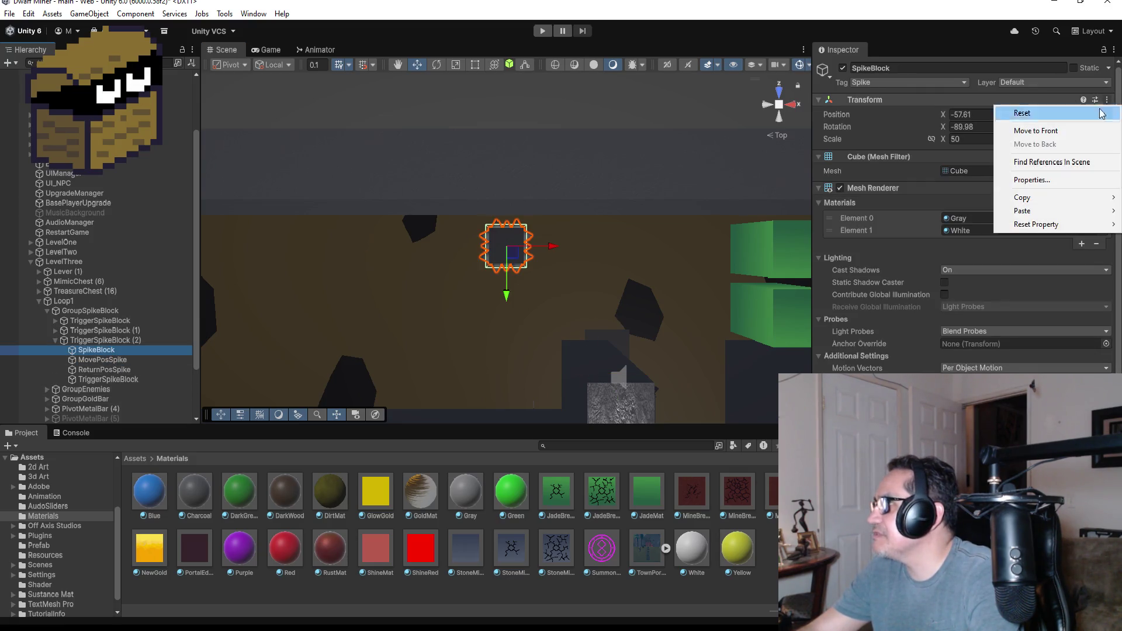
{"action": "mouse_move", "coordinate": [1055, 199]}
{"action": "left_click", "coordinate": [947, 198]}
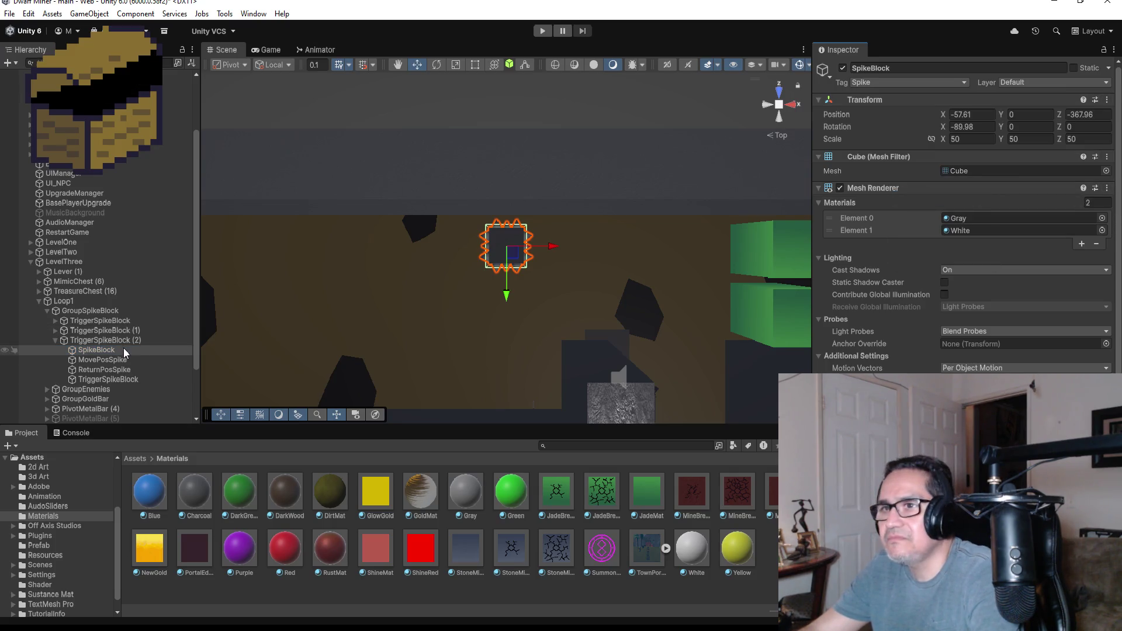
{"action": "left_click", "coordinate": [120, 360]}
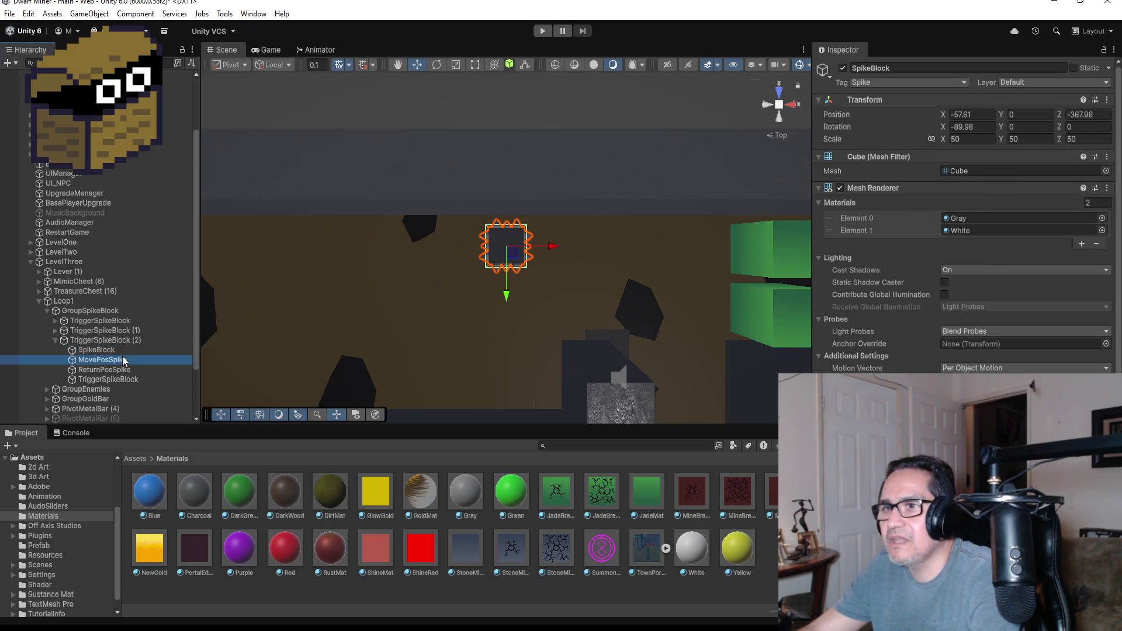
{"action": "left_click", "coordinate": [1114, 100]}
{"action": "mouse_move", "coordinate": [1046, 211]}
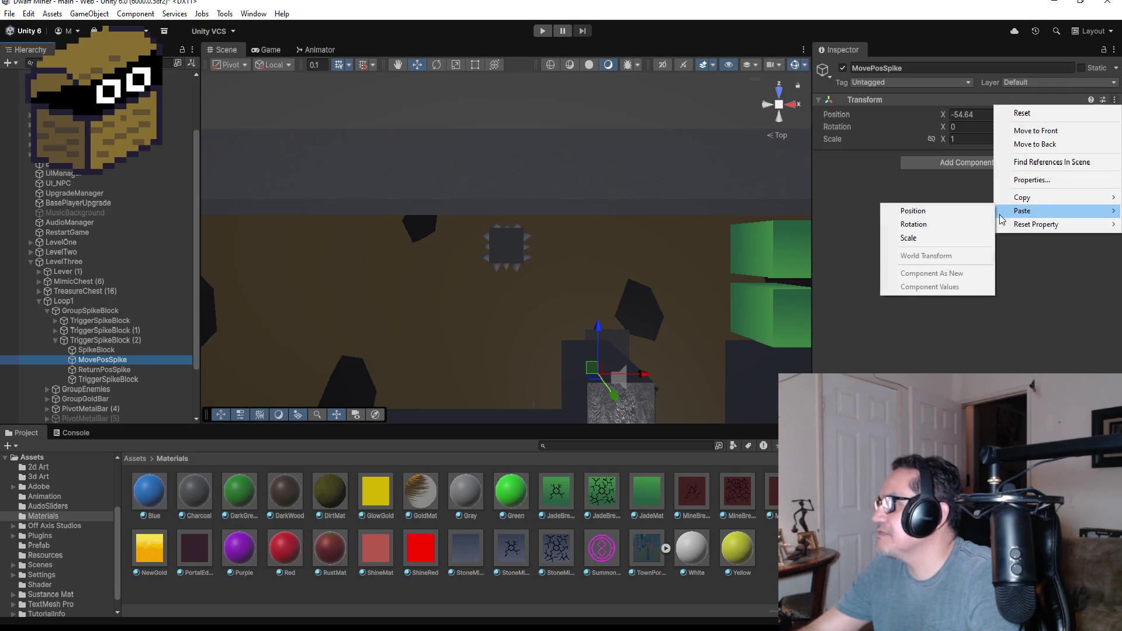
{"action": "left_click", "coordinate": [931, 215]}
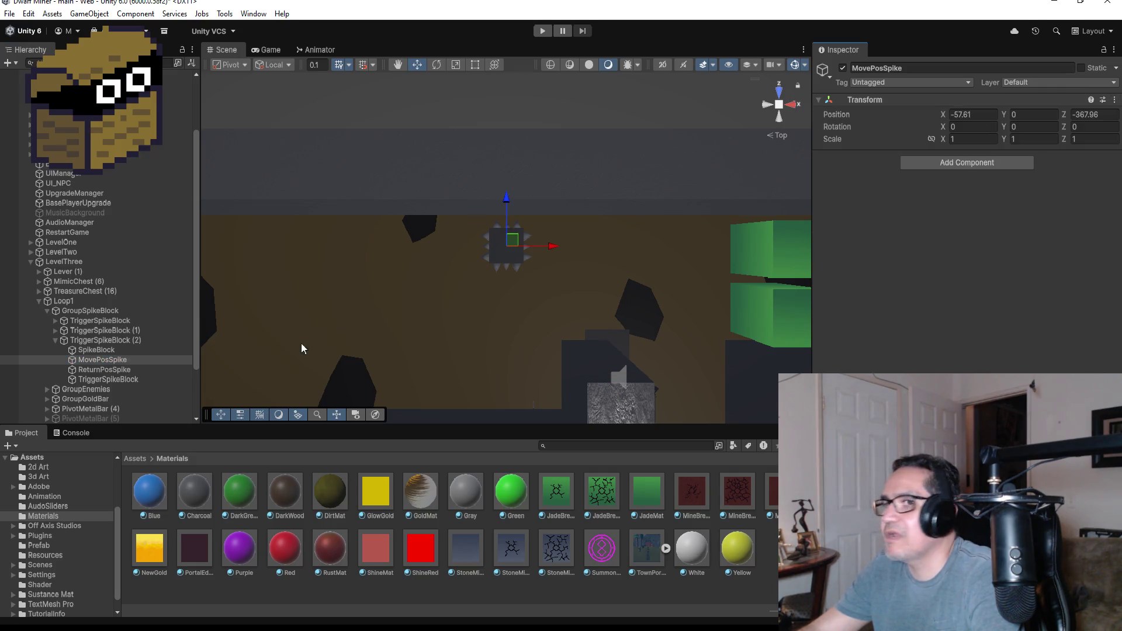
{"action": "left_click", "coordinate": [121, 370]}
{"action": "left_click", "coordinate": [124, 380]}
Step: Move the trigger area left and up so it sits under the repositioned SpikeBlock
{"action": "left_click_drag", "start_coordinate": [657, 366], "coordinate": [553, 362]}
{"action": "left_click_drag", "start_coordinate": [507, 327], "coordinate": [506, 218]}
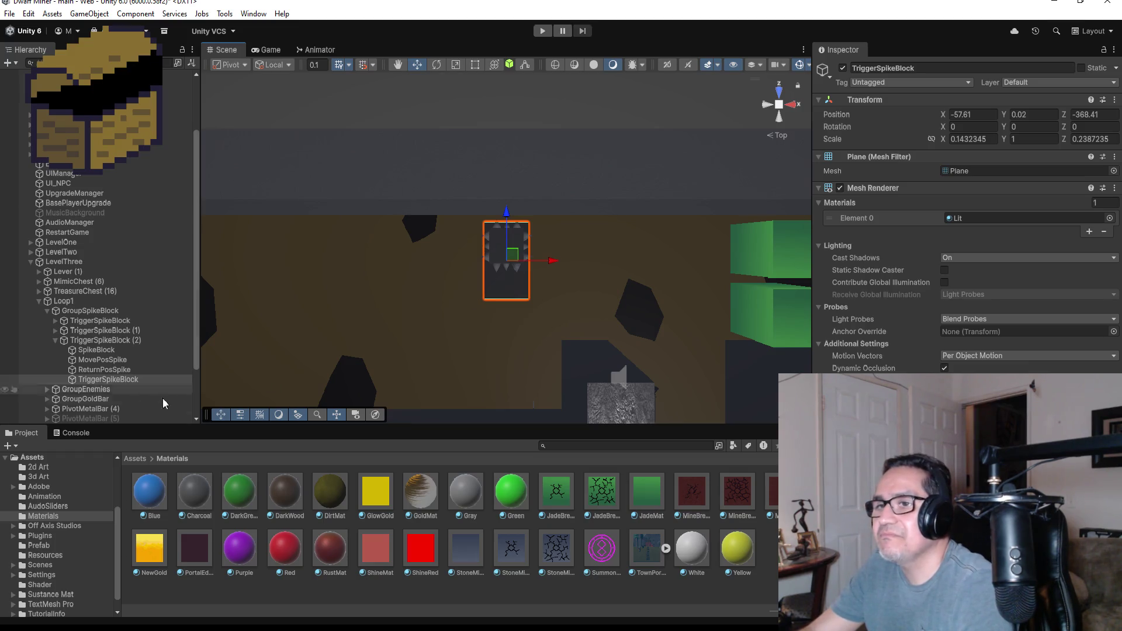
Step: Copy the MovePosSpike marker's position and paste it onto the SpikeBlock
{"action": "left_click", "coordinate": [92, 350]}
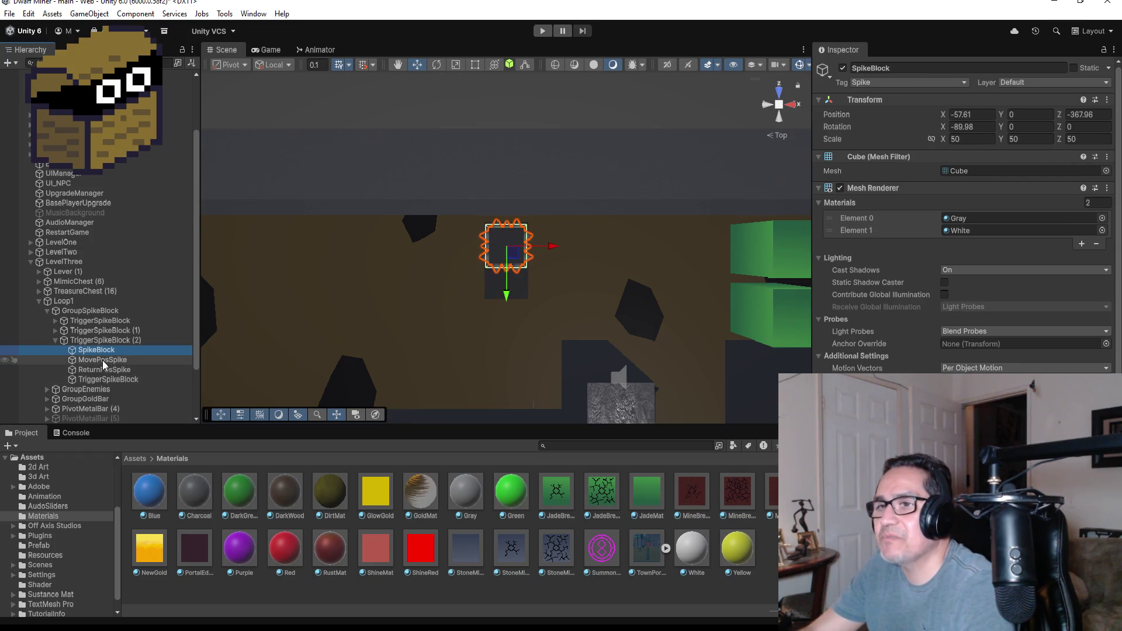
{"action": "left_click", "coordinate": [103, 360]}
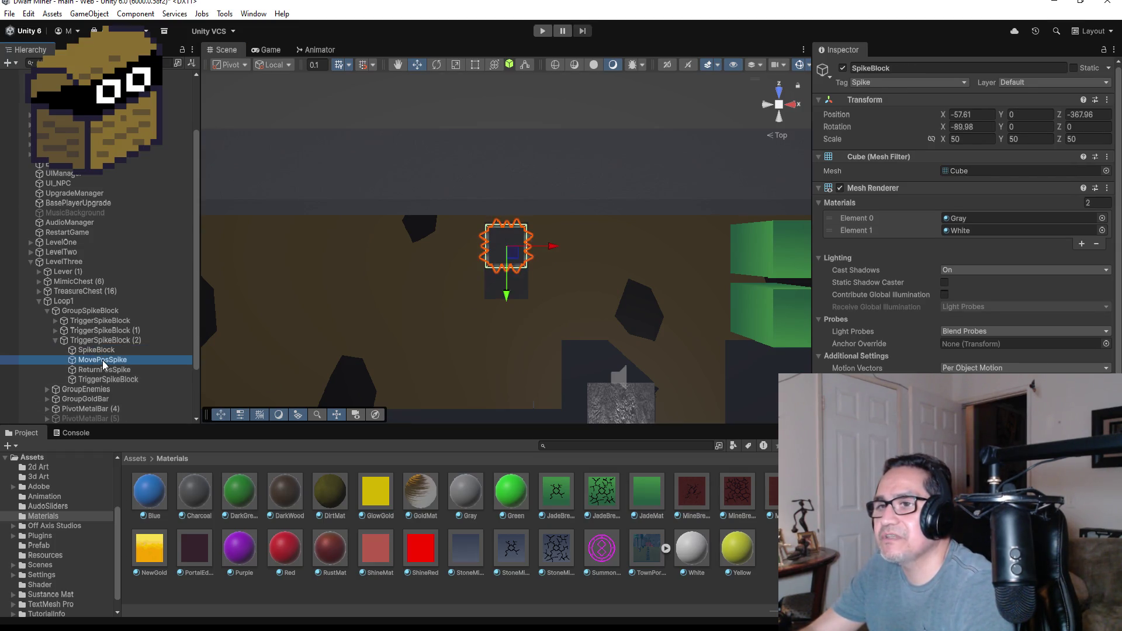
{"action": "left_click", "coordinate": [1114, 100]}
{"action": "mouse_move", "coordinate": [1045, 204]}
{"action": "left_click", "coordinate": [958, 199]}
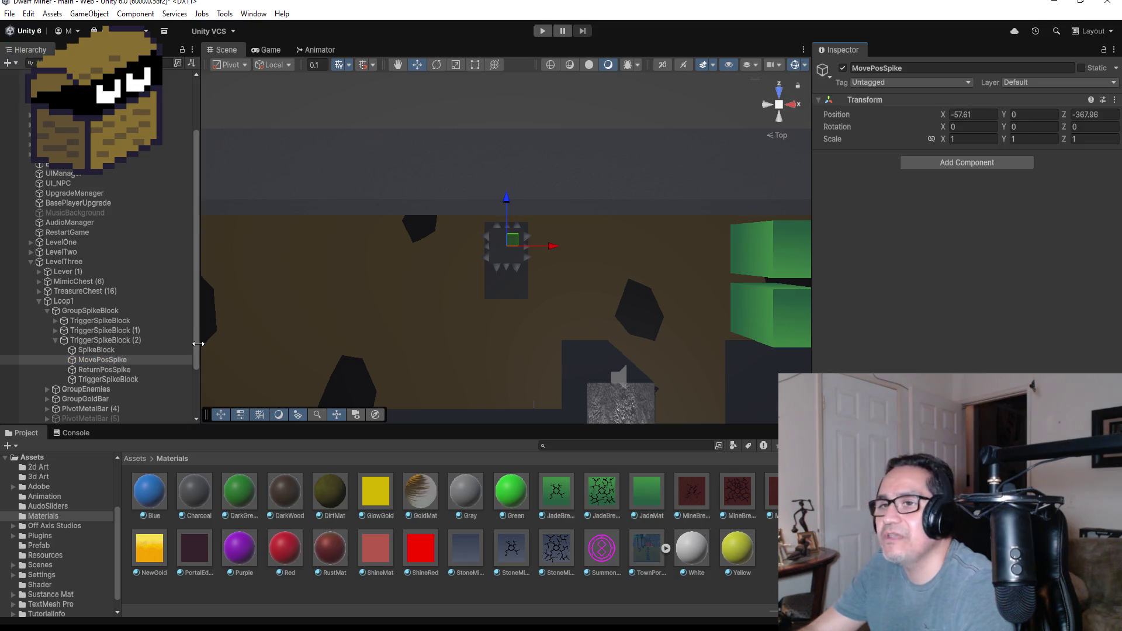
{"action": "left_click", "coordinate": [97, 350]}
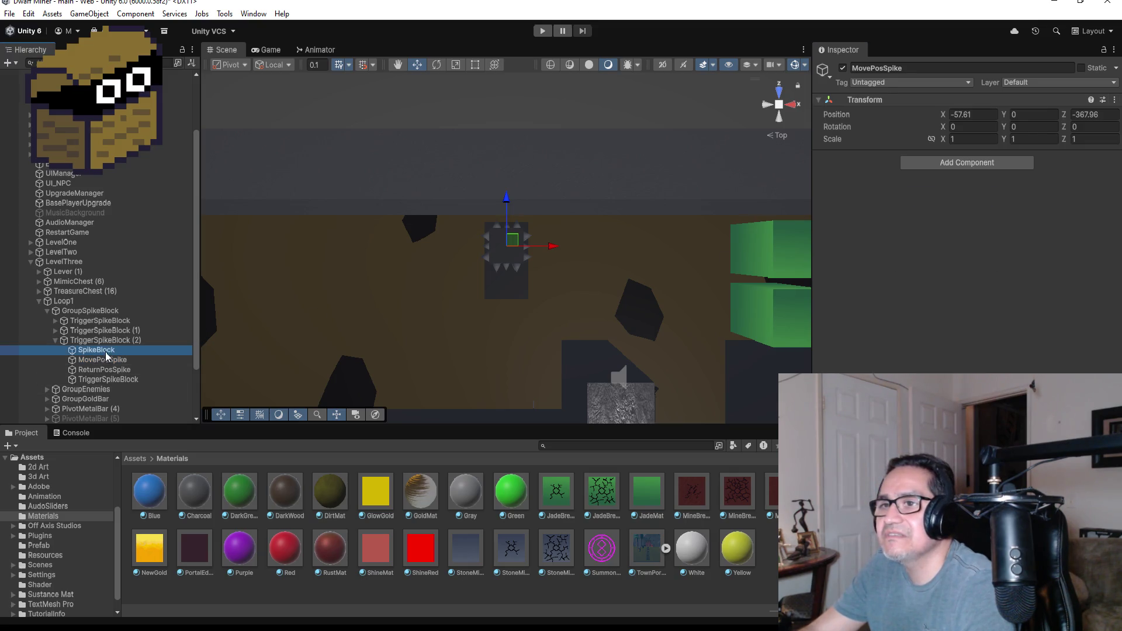
{"action": "left_click", "coordinate": [1107, 100]}
{"action": "mouse_move", "coordinate": [1023, 212]}
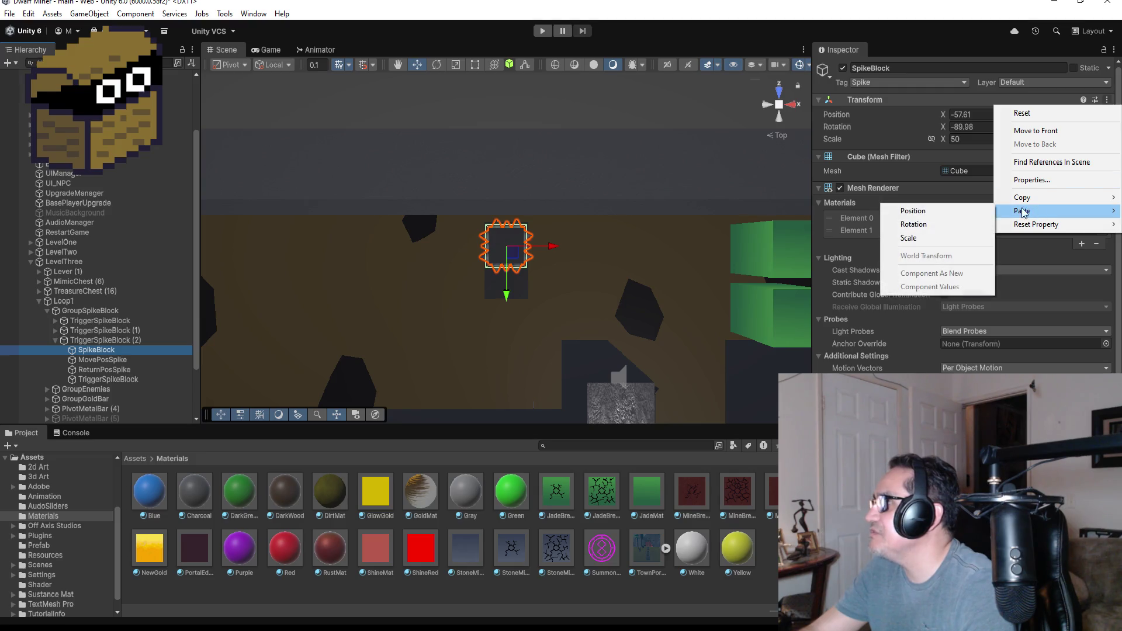
{"action": "left_click", "coordinate": [917, 211]}
Step: Copy ReturnPosSpike's position onto the SpikeBlock, placing it at X -57.81, Z -371.91
{"action": "left_click", "coordinate": [87, 359]}
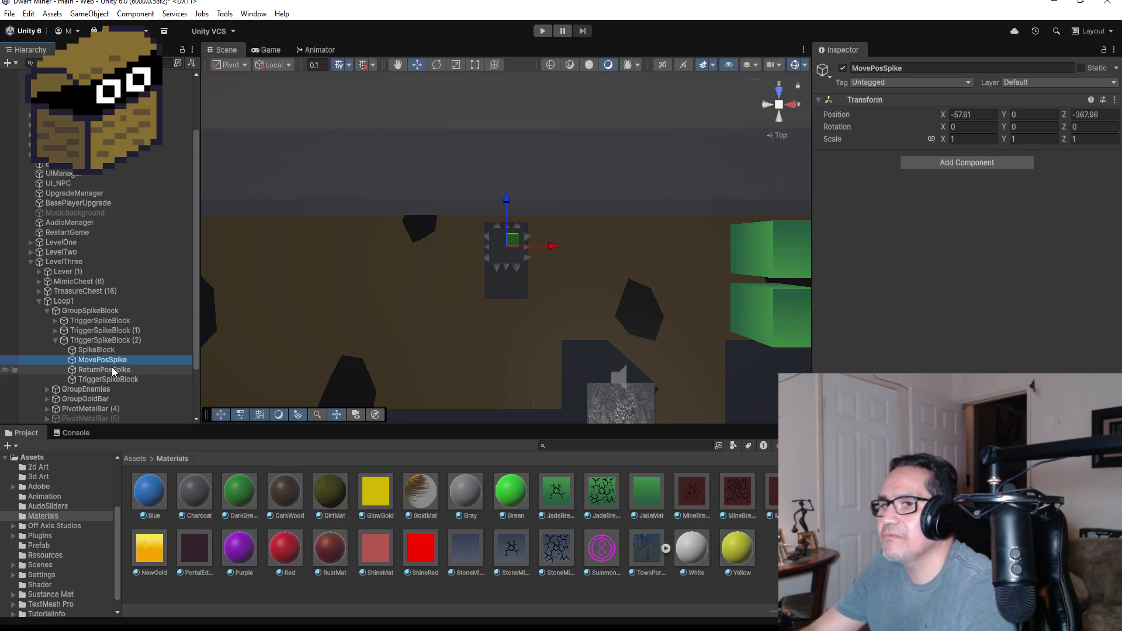
{"action": "left_click", "coordinate": [105, 370]}
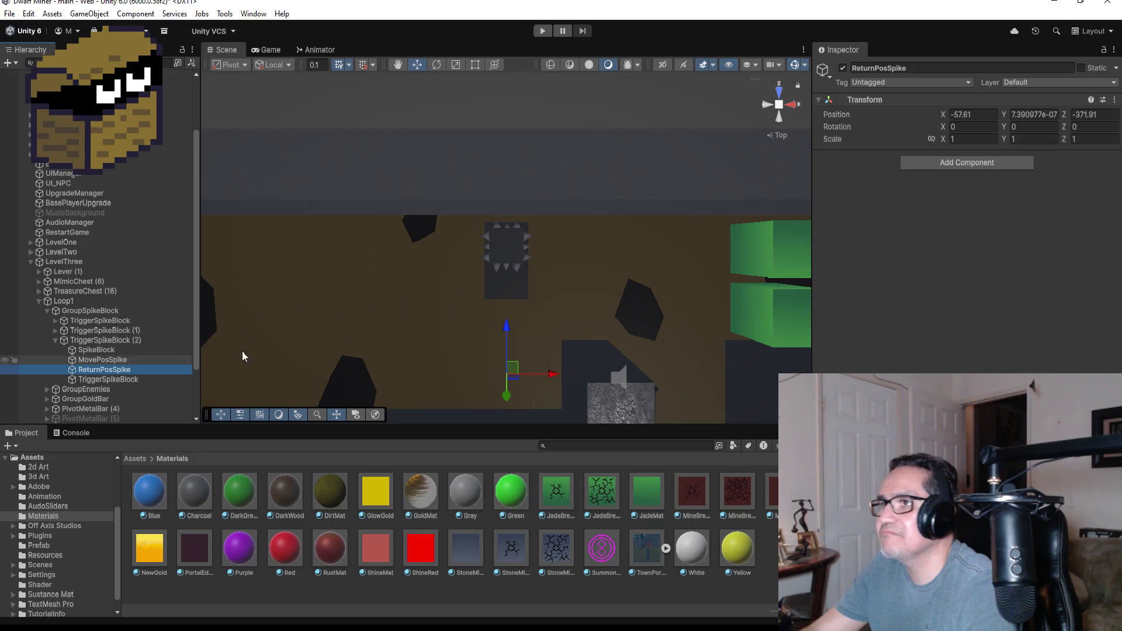
{"action": "left_click", "coordinate": [1114, 99]}
{"action": "mouse_move", "coordinate": [1035, 199]}
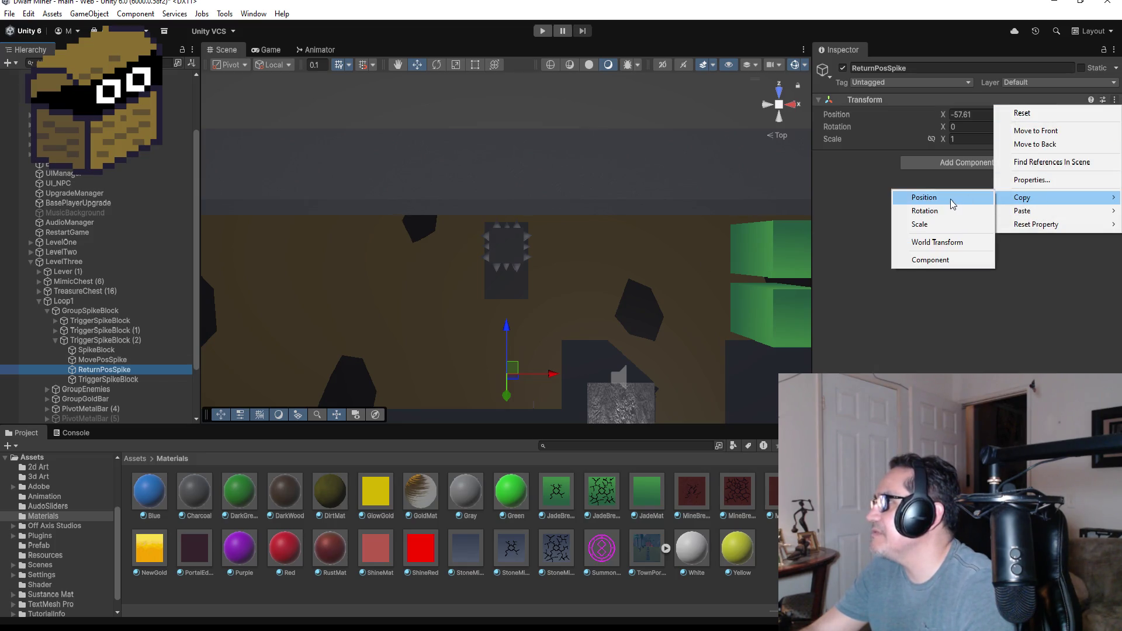
{"action": "left_click", "coordinate": [954, 203]}
{"action": "left_click", "coordinate": [96, 350]}
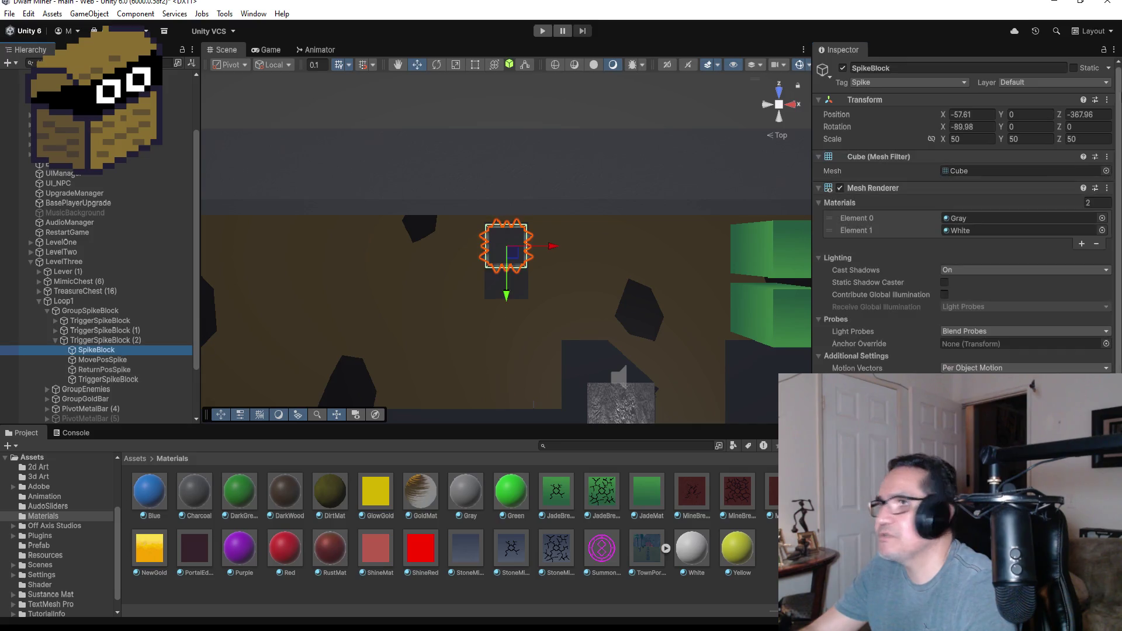
{"action": "left_click", "coordinate": [1107, 100]}
{"action": "mouse_move", "coordinate": [1033, 218]}
{"action": "left_click", "coordinate": [953, 211]}
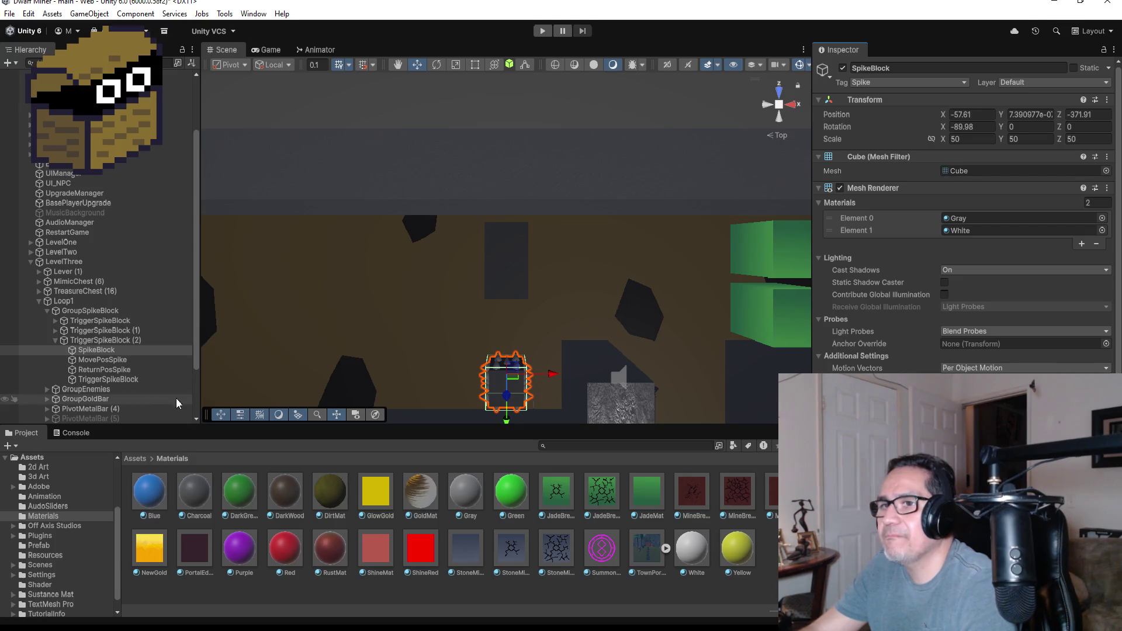
{"action": "left_click", "coordinate": [139, 377]}
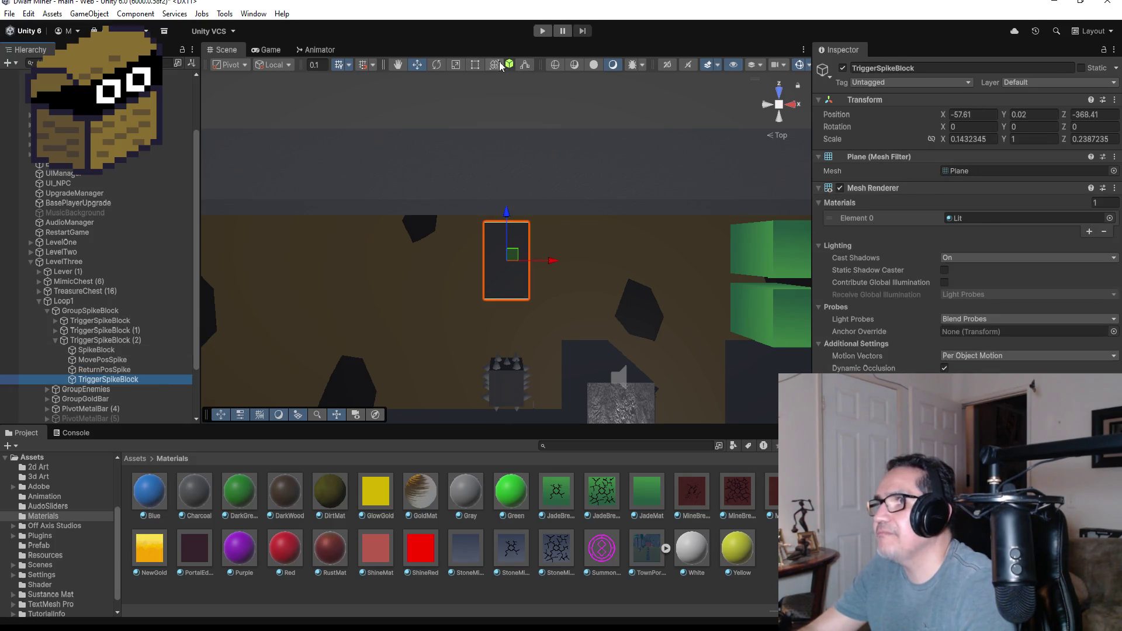
Step: Stretch the trigger plane with the Rect tool to Z scale about 0.405, reaching the spike block
{"action": "left_click", "coordinate": [475, 64]}
{"action": "mouse_move", "coordinate": [507, 302]}
{"action": "left_mouse_down"}
{"action": "mouse_move", "coordinate": [516, 388]}
{"action": "mouse_move", "coordinate": [520, 353]}
{"action": "left_mouse_up"}
{"action": "mouse_move", "coordinate": [664, 285]}
{"action": "left_mouse_down"}
{"action": "mouse_move", "coordinate": [509, 173]}
{"action": "mouse_move", "coordinate": [409, 146]}
{"action": "mouse_move", "coordinate": [372, 106]}
{"action": "mouse_move", "coordinate": [432, 270]}
{"action": "left_mouse_up"}
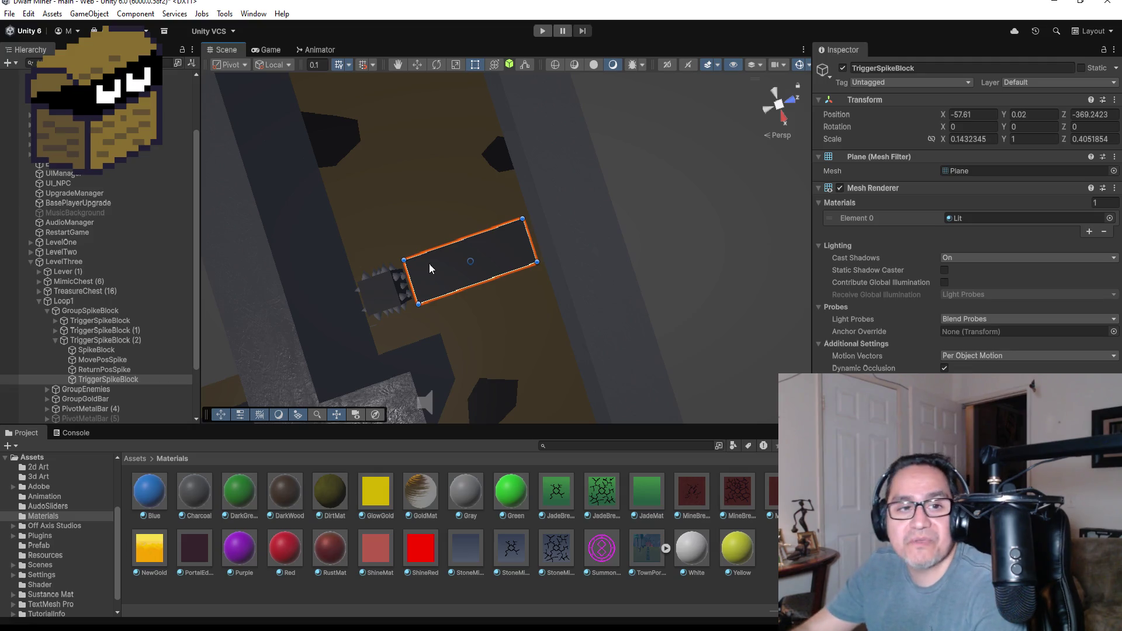
{"action": "left_click", "coordinate": [91, 341]}
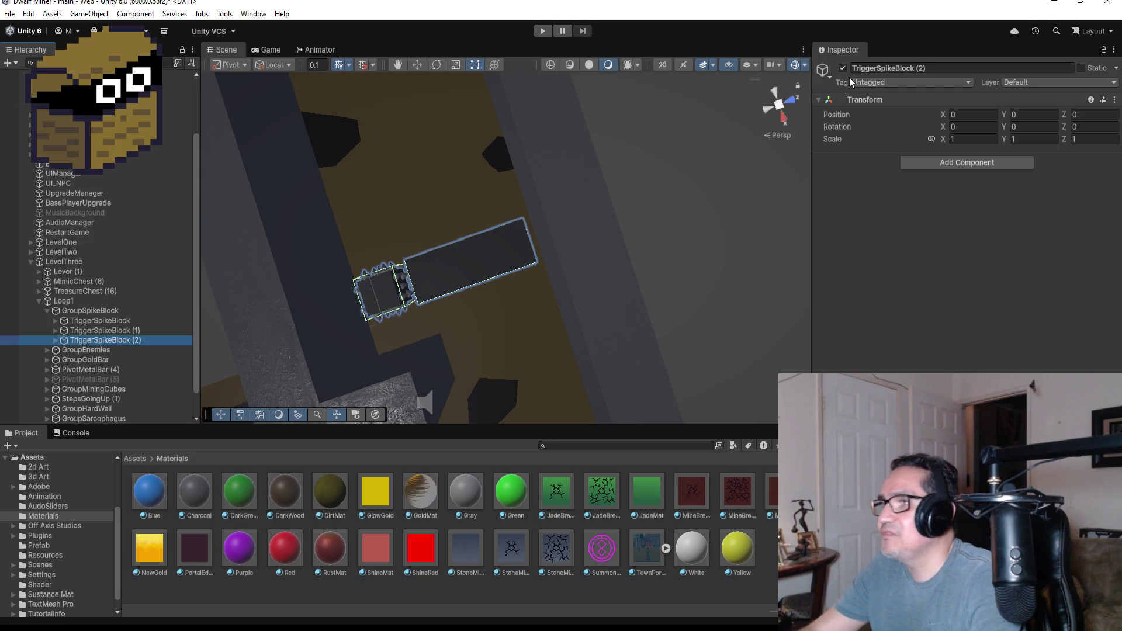
Step: Snap the Scene view from Left to Top view and zoom out over the corridor trap
{"action": "left_click", "coordinate": [781, 98]}
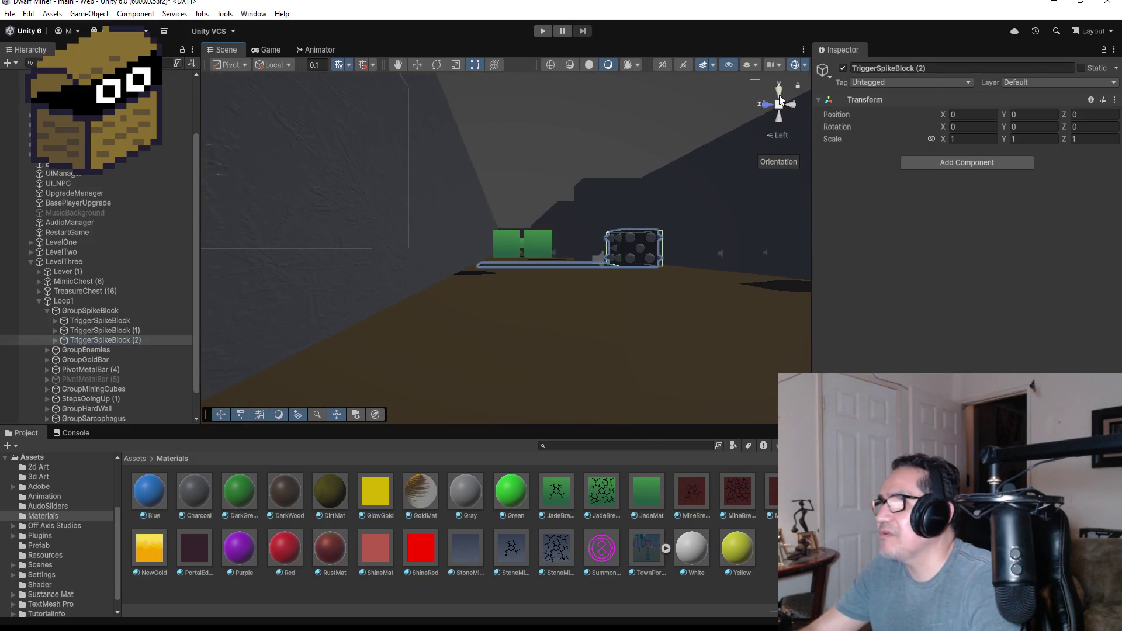
{"action": "left_click", "coordinate": [780, 89]}
{"action": "scroll", "coordinate": [528, 260], "scroll_direction": "down", "scroll_amount": 2}
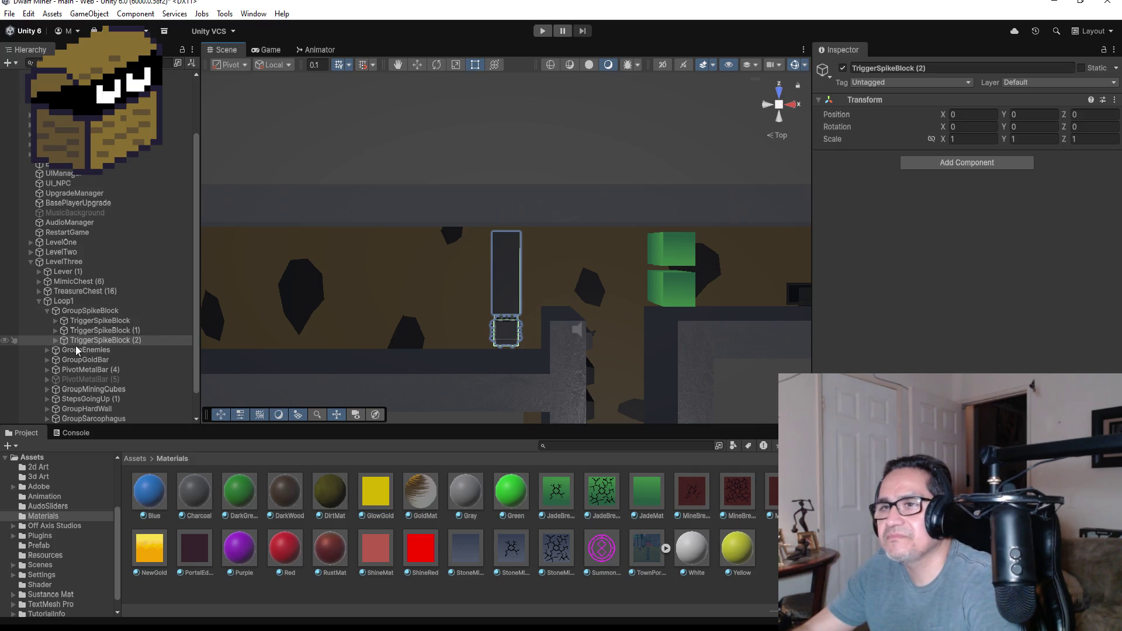
Step: Duplicate TriggerSpikeBlock (2) and shift the new trap's four parts left to X -63.11
{"action": "left_click", "coordinate": [104, 342]}
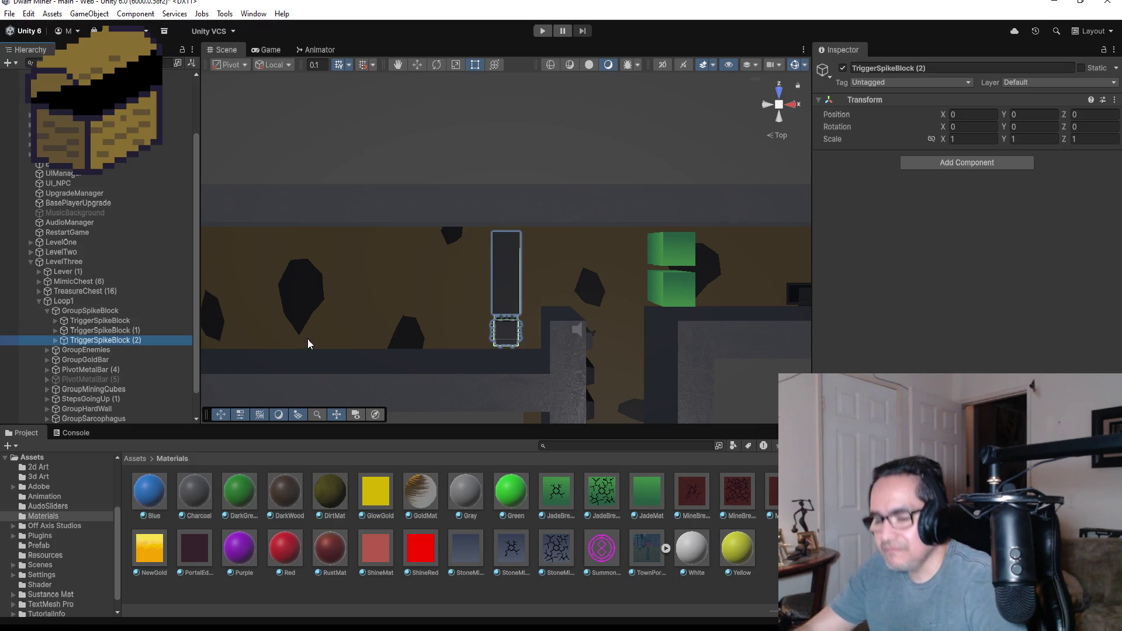
{"action": "key", "text": "ctrl+d"}
{"action": "left_click", "coordinate": [418, 64]}
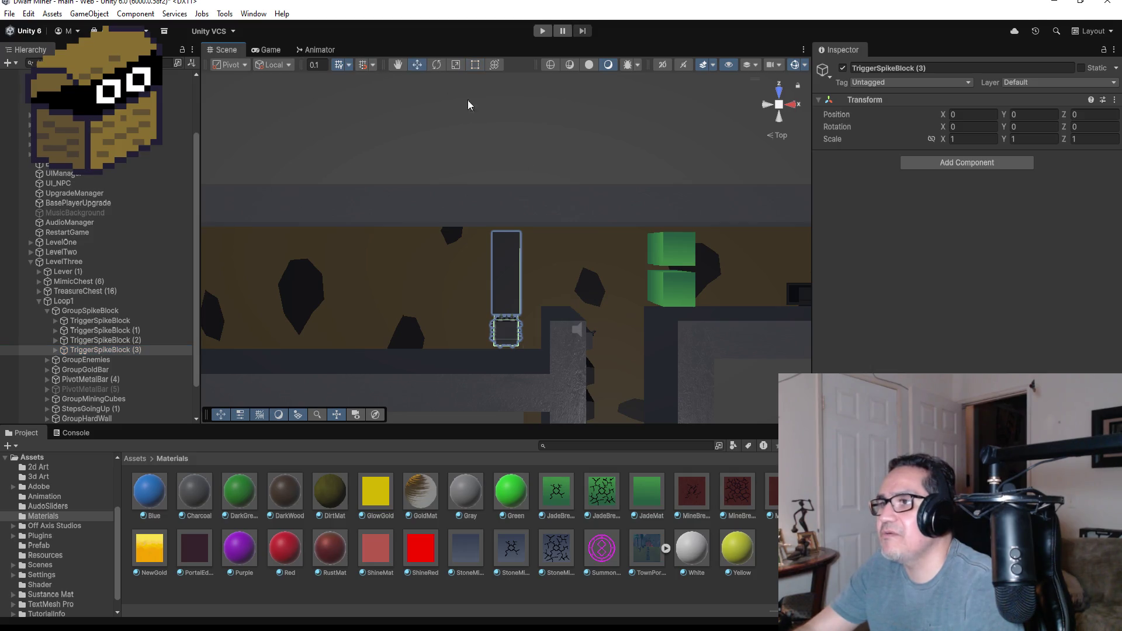
{"action": "left_click", "coordinate": [55, 349]}
{"action": "left_click", "coordinate": [96, 361]}
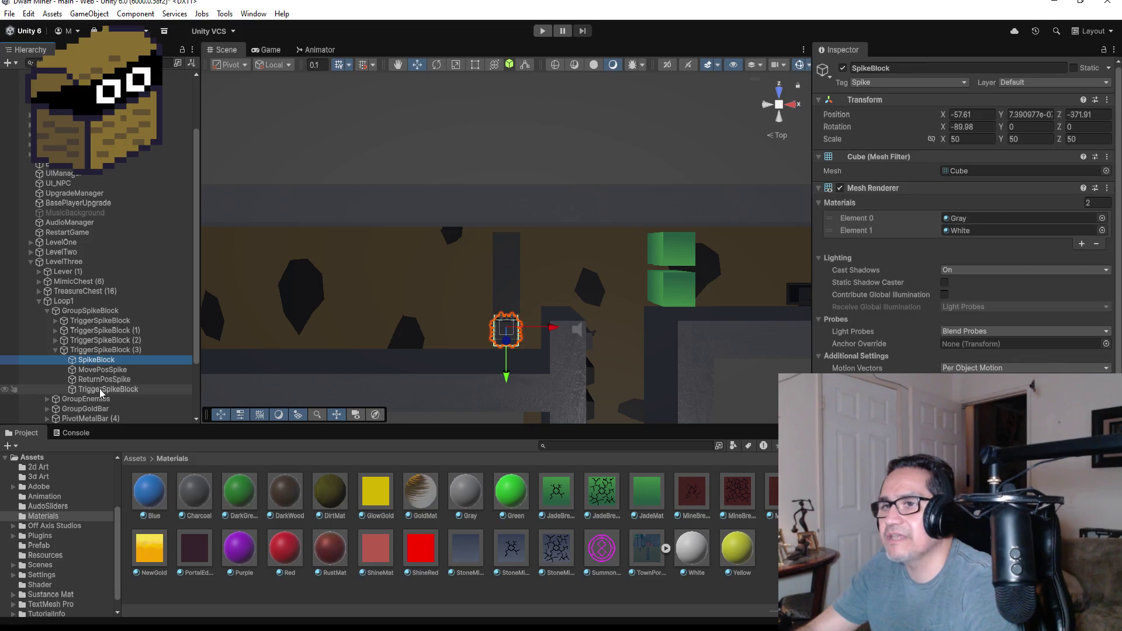
{"action": "left_click", "coordinate": [99, 389], "text": "shift"}
{"action": "left_click_drag", "start_coordinate": [552, 273], "coordinate": [502, 283]}
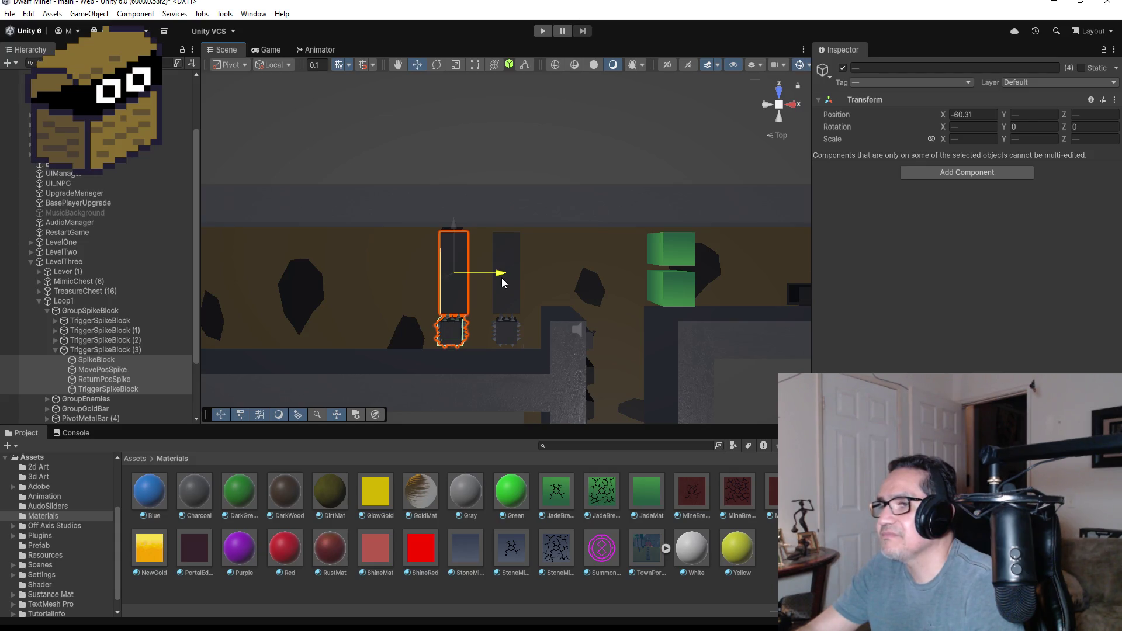
{"action": "left_click_drag", "start_coordinate": [503, 282], "coordinate": [447, 282]}
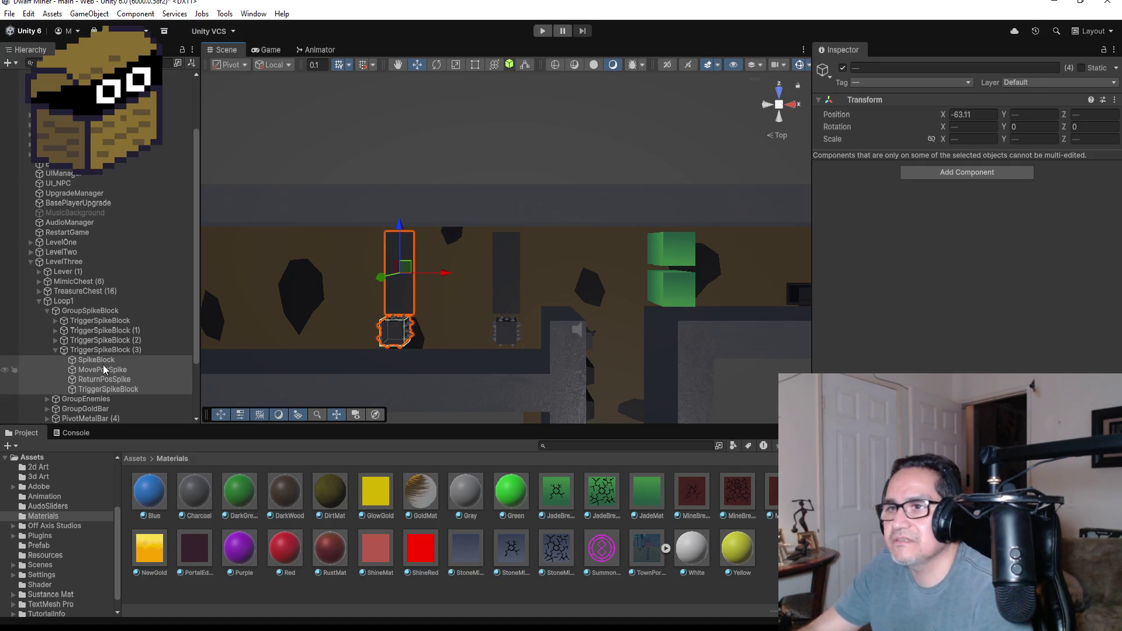
Step: Duplicate TriggerSpikeBlock (3) into TriggerSpikeBlock (4) and select its SpikeBlock
{"action": "left_click", "coordinate": [55, 348]}
{"action": "left_click", "coordinate": [79, 349]}
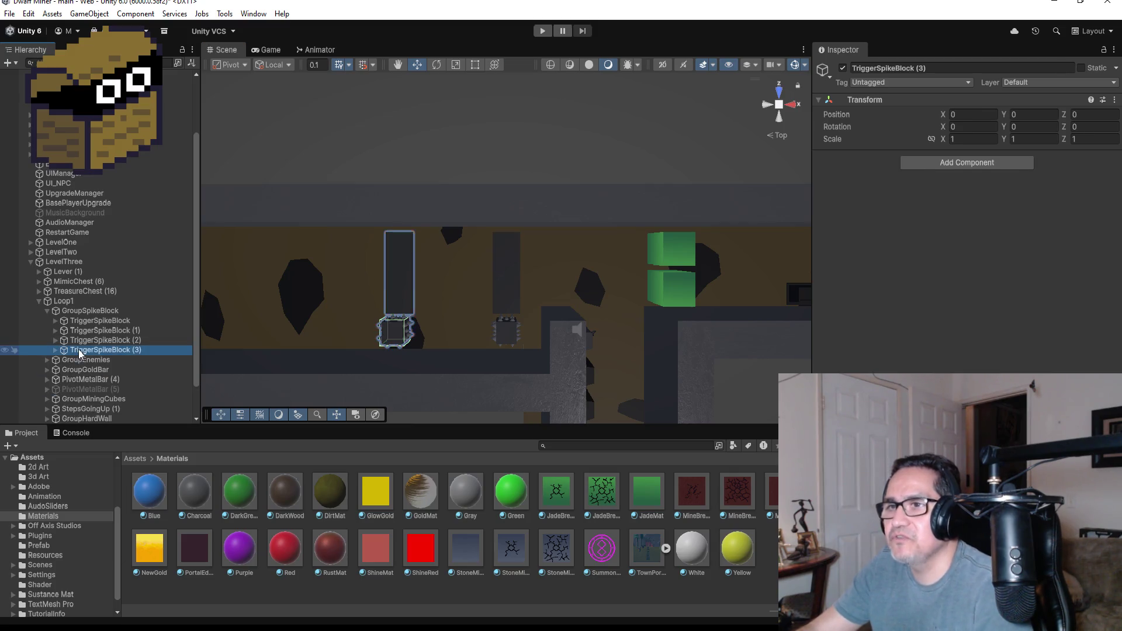
{"action": "key", "text": "ctrl+d"}
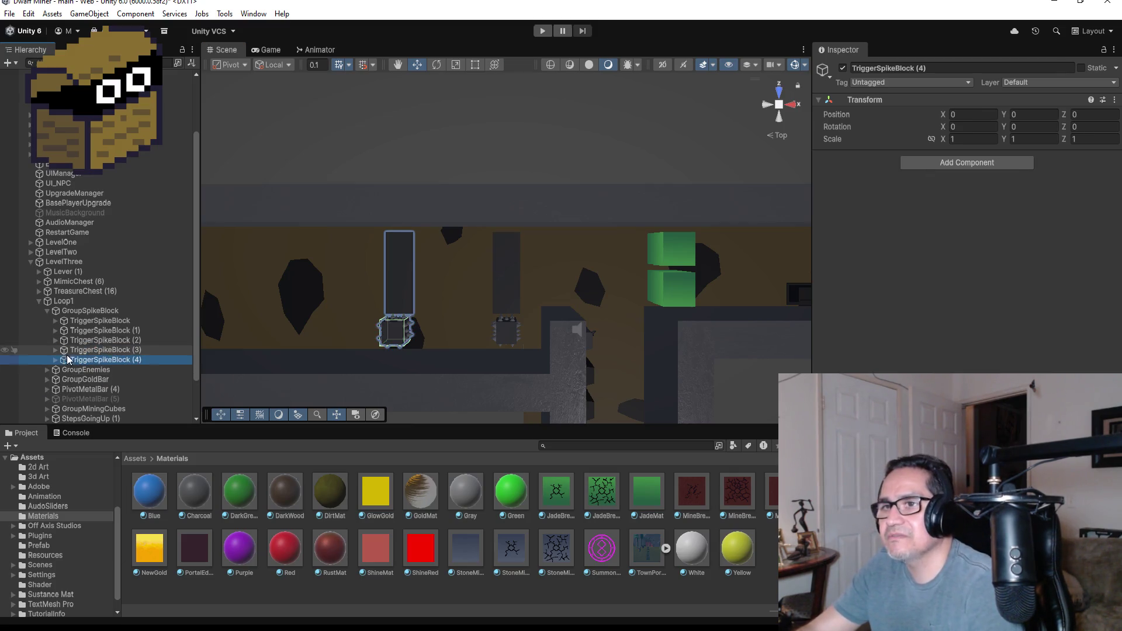
{"action": "left_click", "coordinate": [54, 360]}
{"action": "left_click", "coordinate": [97, 370]}
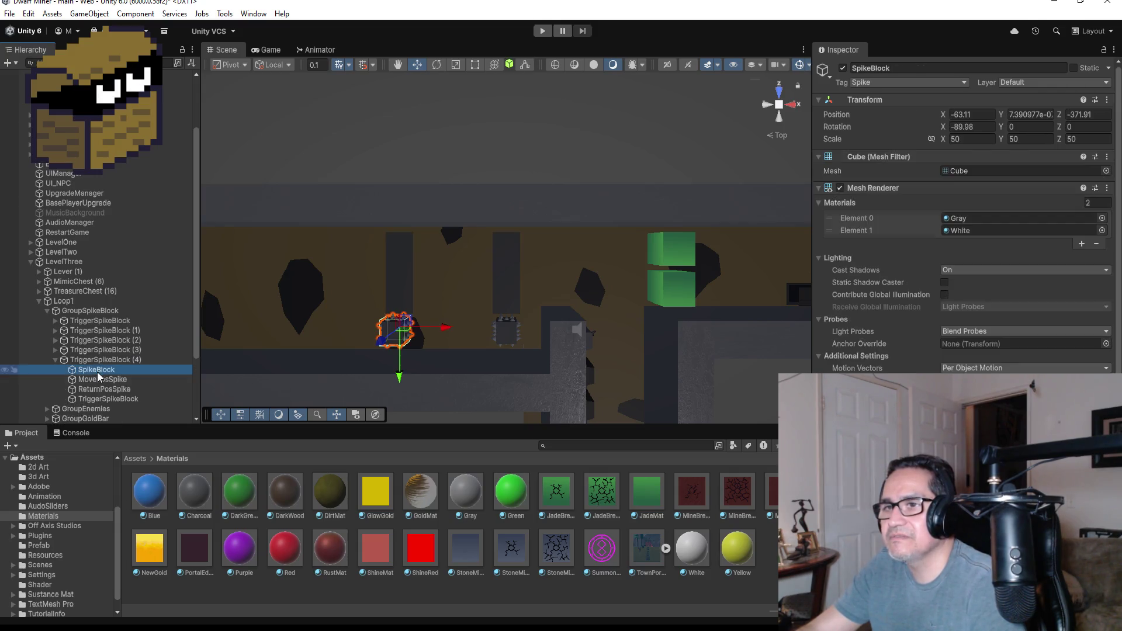
Step: Move all four parts of TriggerSpikeBlock (4) right to X -60.31, between the other traps
{"action": "left_click", "coordinate": [110, 398], "text": "shift"}
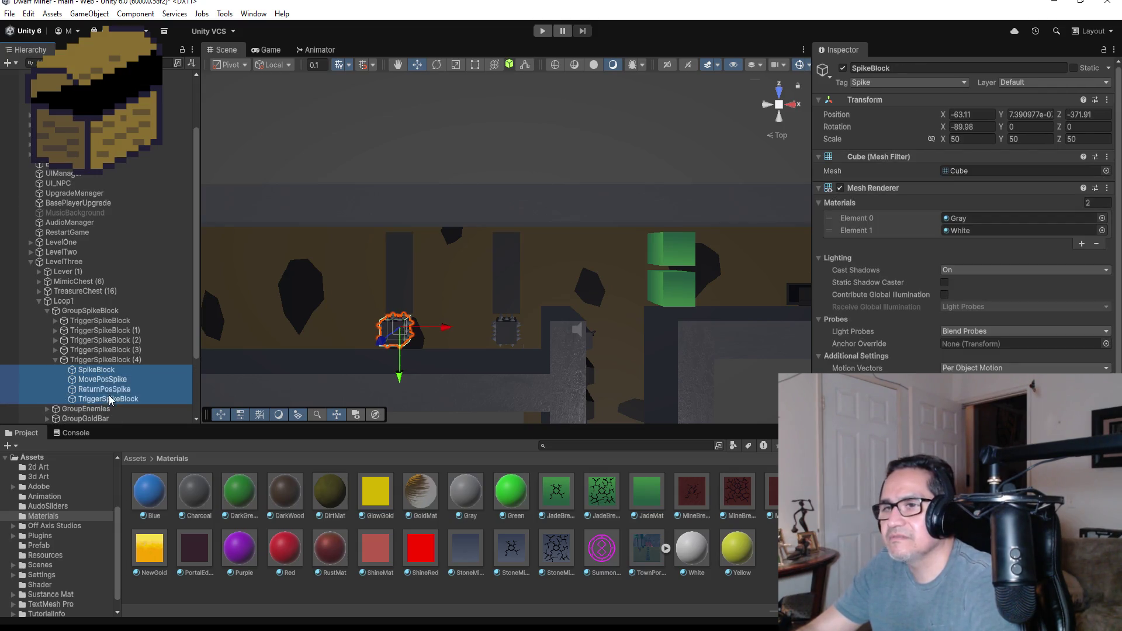
{"action": "left_click_drag", "start_coordinate": [442, 282], "coordinate": [501, 288]}
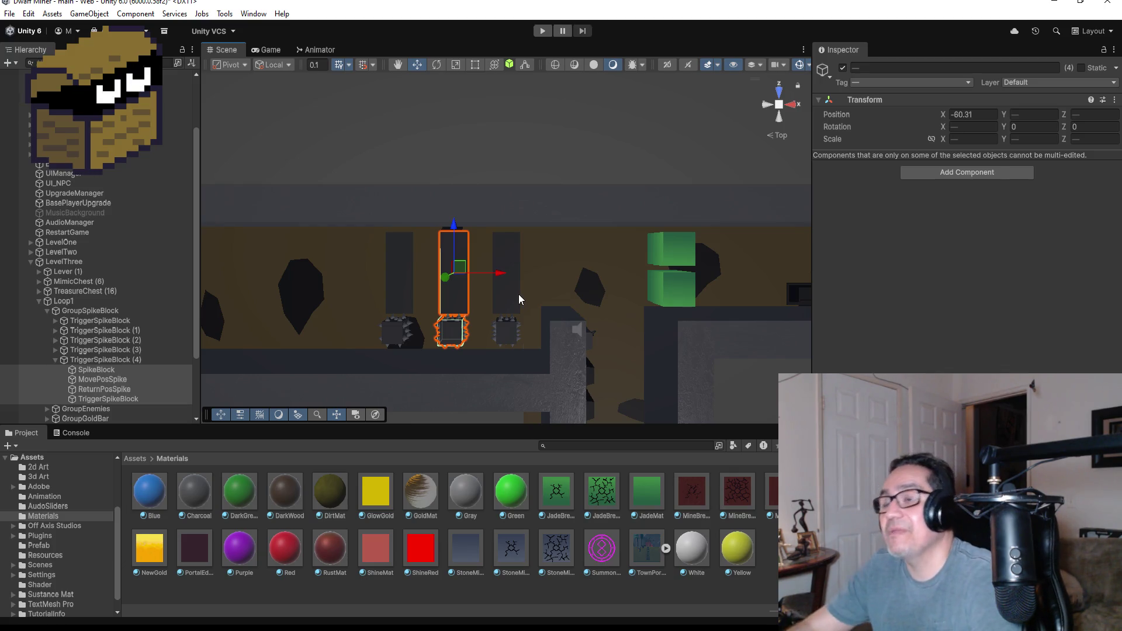
{"action": "left_click", "coordinate": [110, 370]}
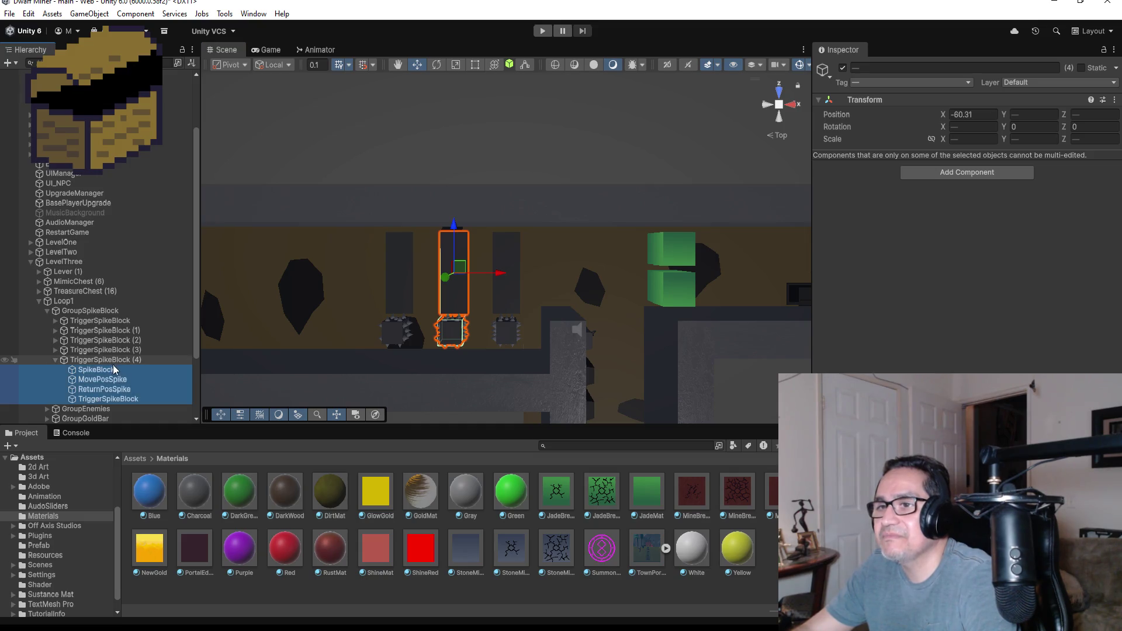
Step: Drag TriggerSpikeBlock (4)'s trigger plane down the corridor to Z -370.94
{"action": "left_click", "coordinate": [101, 371]}
{"action": "left_click", "coordinate": [127, 381]}
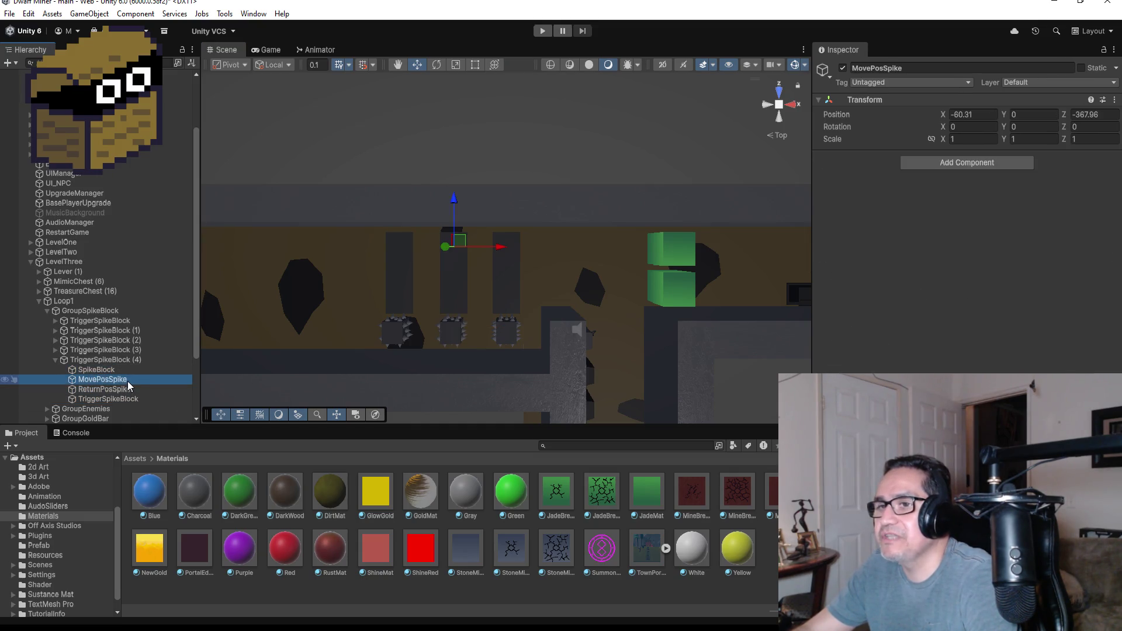
{"action": "scroll", "coordinate": [465, 286], "scroll_direction": "up", "scroll_amount": 3}
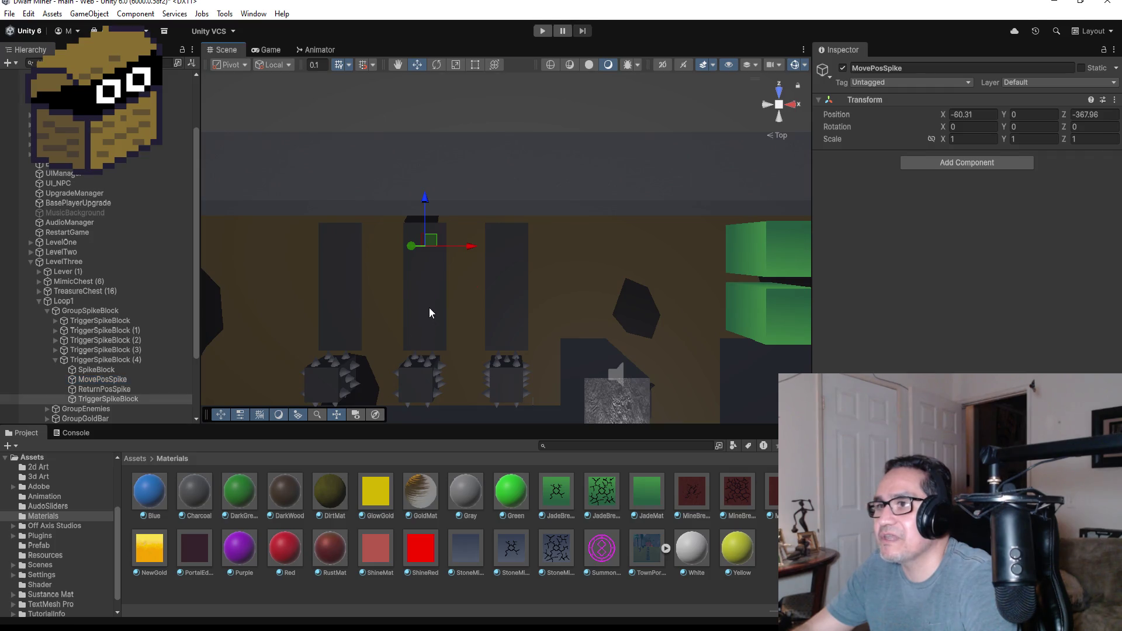
{"action": "left_click", "coordinate": [429, 308]}
{"action": "scroll", "coordinate": [453, 307], "scroll_direction": "down", "scroll_amount": 2}
{"action": "left_click_drag", "start_coordinate": [448, 228], "coordinate": [450, 265]}
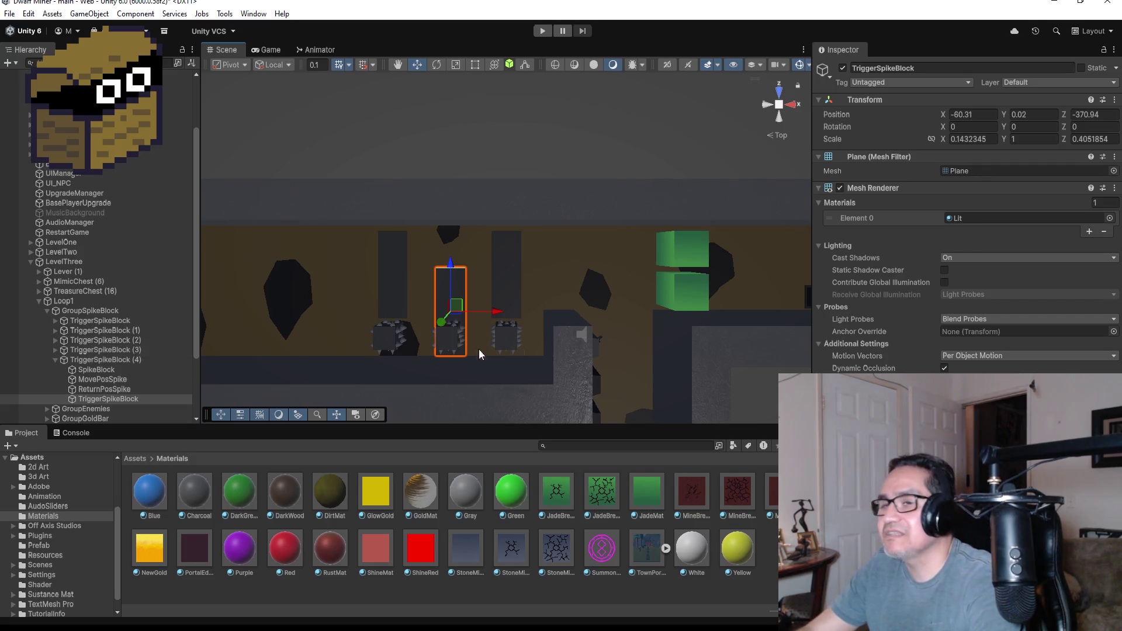
{"action": "left_click", "coordinate": [111, 370]}
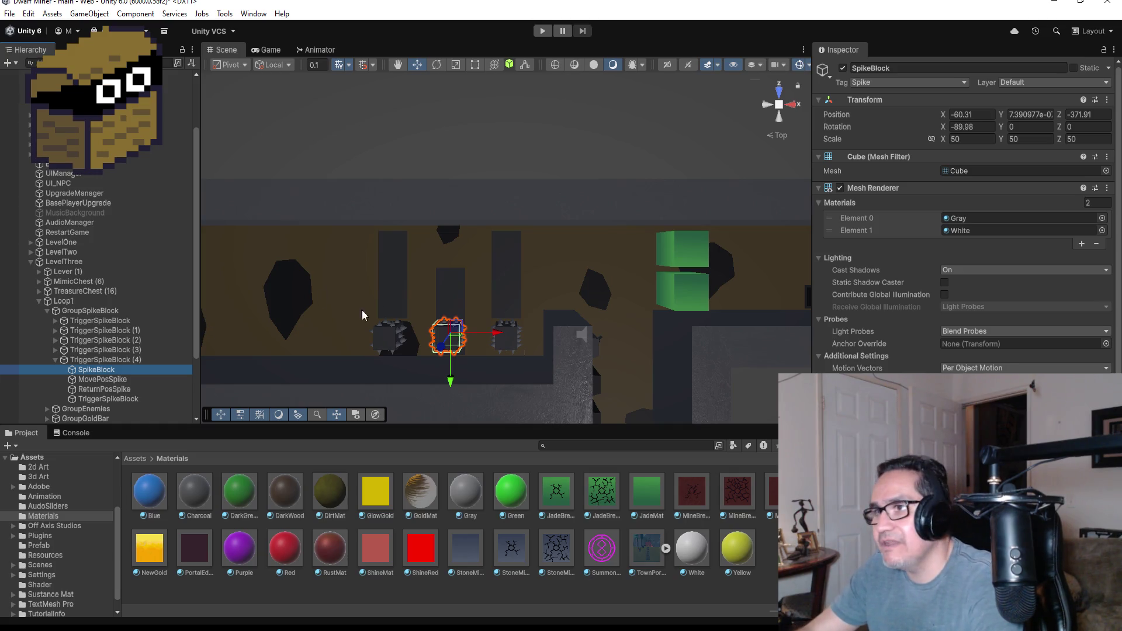
Step: Frame the middle trap's SpikeBlock and move it up the corridor to Z -368.05
{"action": "scroll", "coordinate": [370, 316], "scroll_direction": "up", "scroll_amount": 2}
{"action": "key", "text": "f"}
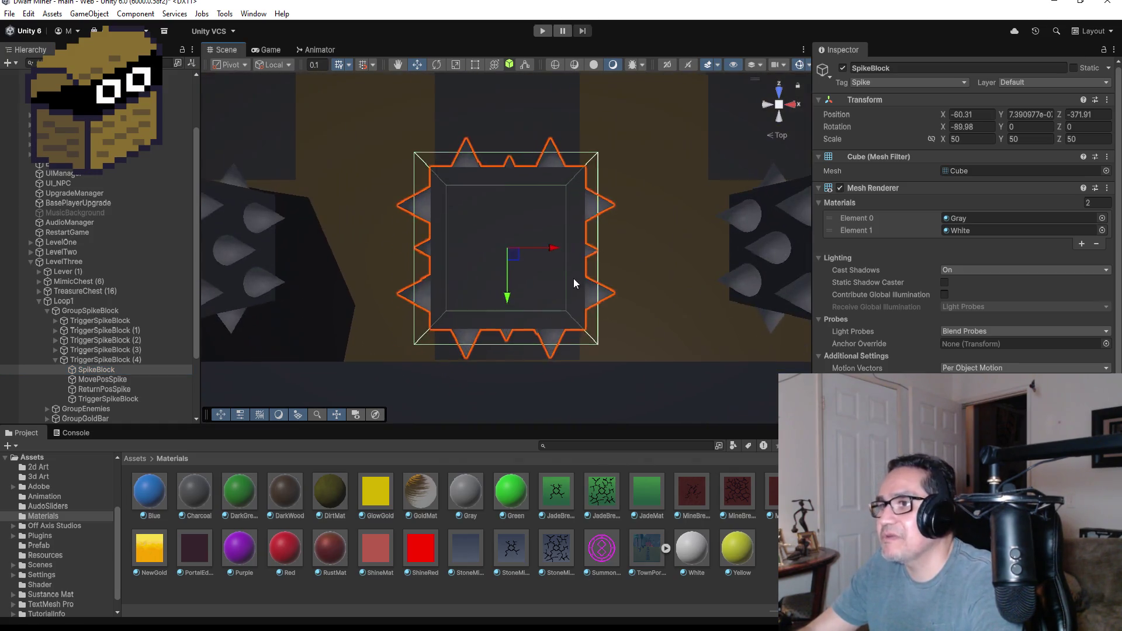
{"action": "scroll", "coordinate": [573, 278], "scroll_direction": "down", "scroll_amount": 5}
{"action": "scroll", "coordinate": [526, 293], "scroll_direction": "down", "scroll_amount": 3}
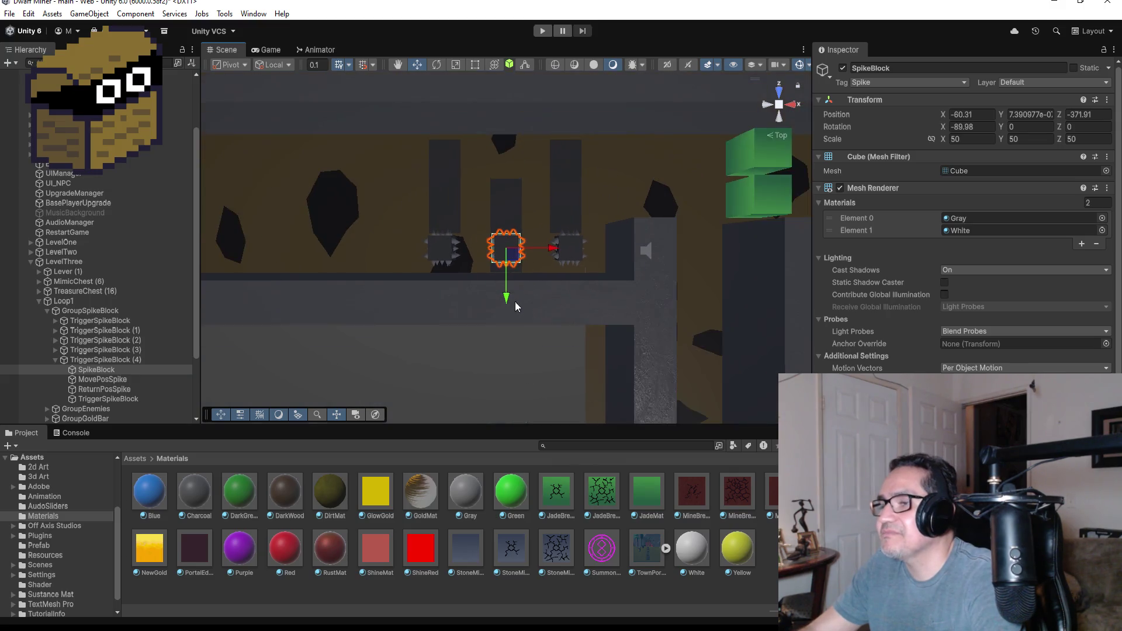
{"action": "left_click_drag", "start_coordinate": [506, 301], "coordinate": [504, 226]}
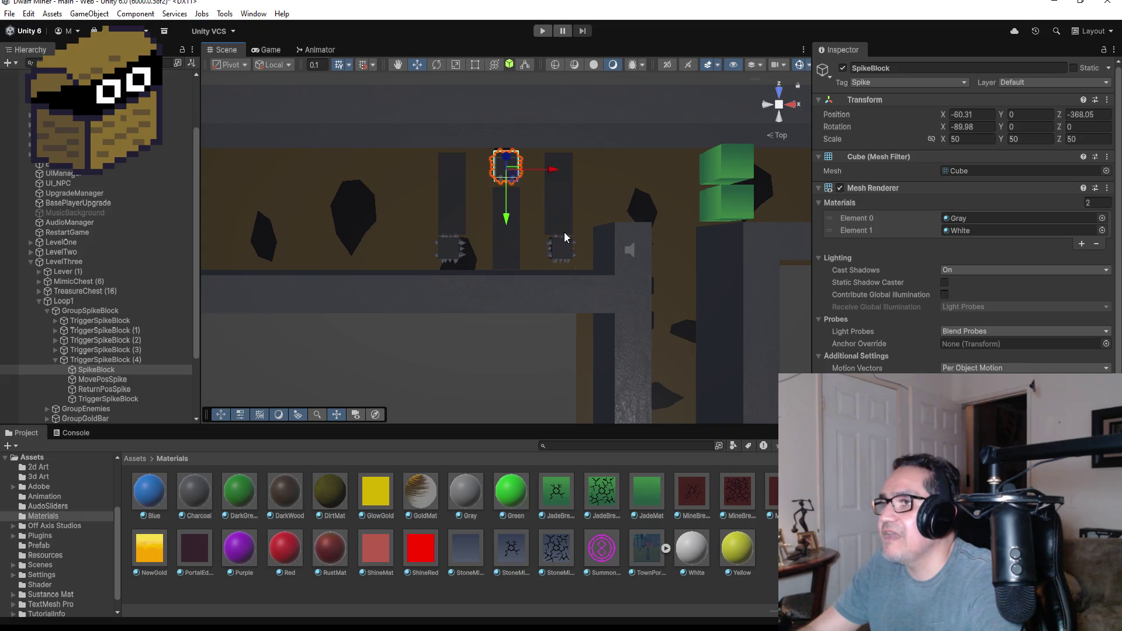
{"action": "key", "text": "f"}
{"action": "scroll", "coordinate": [570, 263], "scroll_direction": "down", "scroll_amount": 3}
{"action": "scroll", "coordinate": [570, 289], "scroll_direction": "down", "scroll_amount": 3}
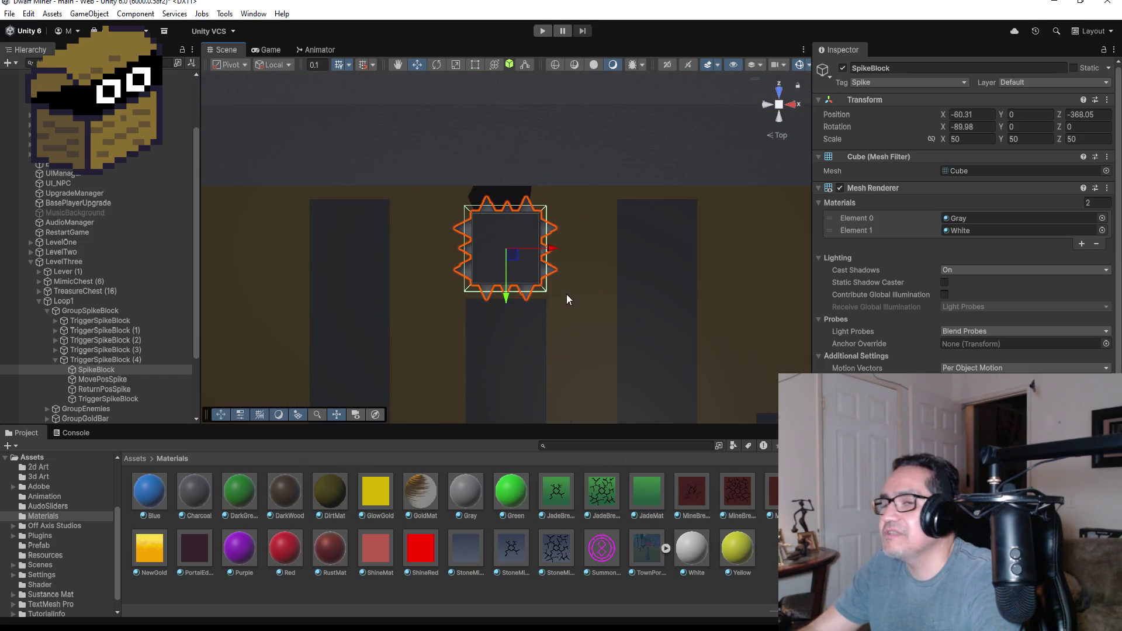
Step: Move the middle trap's MovePosSpike target down to Z -372.54
{"action": "left_click", "coordinate": [102, 380]}
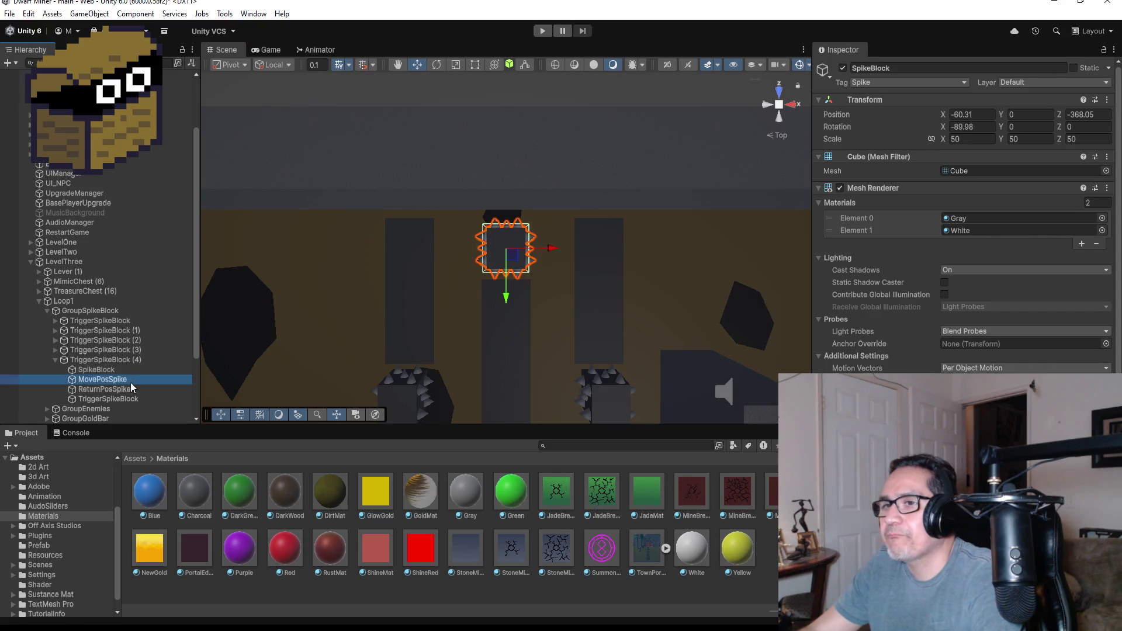
{"action": "scroll", "coordinate": [523, 251], "scroll_direction": "down", "scroll_amount": 3}
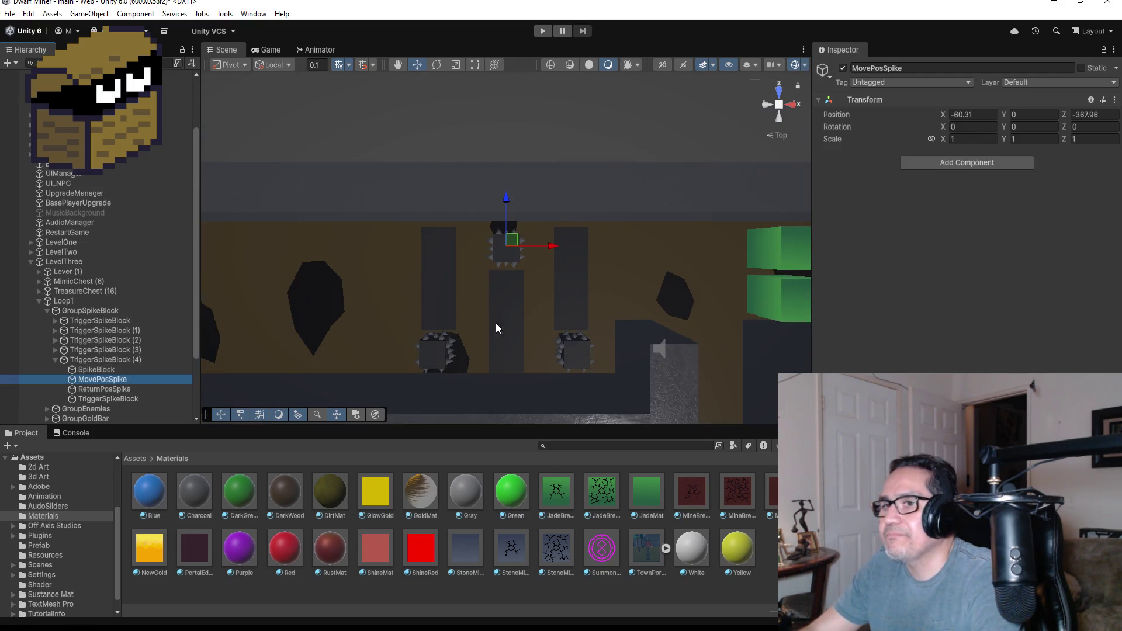
{"action": "left_click_drag", "start_coordinate": [508, 200], "coordinate": [501, 318]}
{"action": "scroll", "coordinate": [549, 344], "scroll_direction": "down", "scroll_amount": 2}
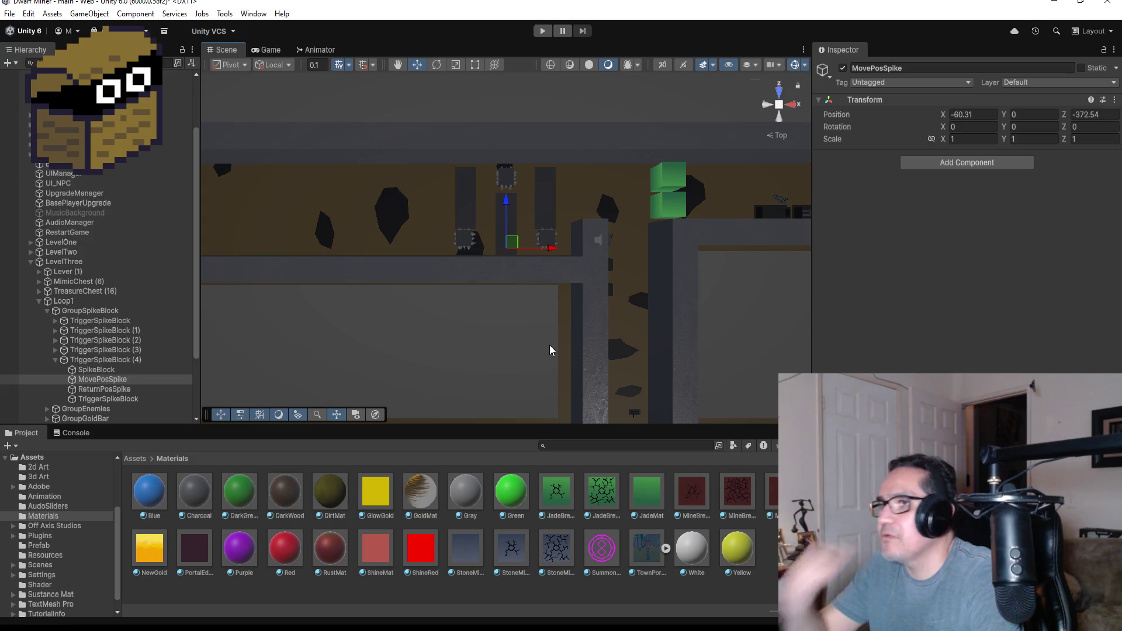
{"action": "scroll", "coordinate": [562, 335], "scroll_direction": "up", "scroll_amount": 6}
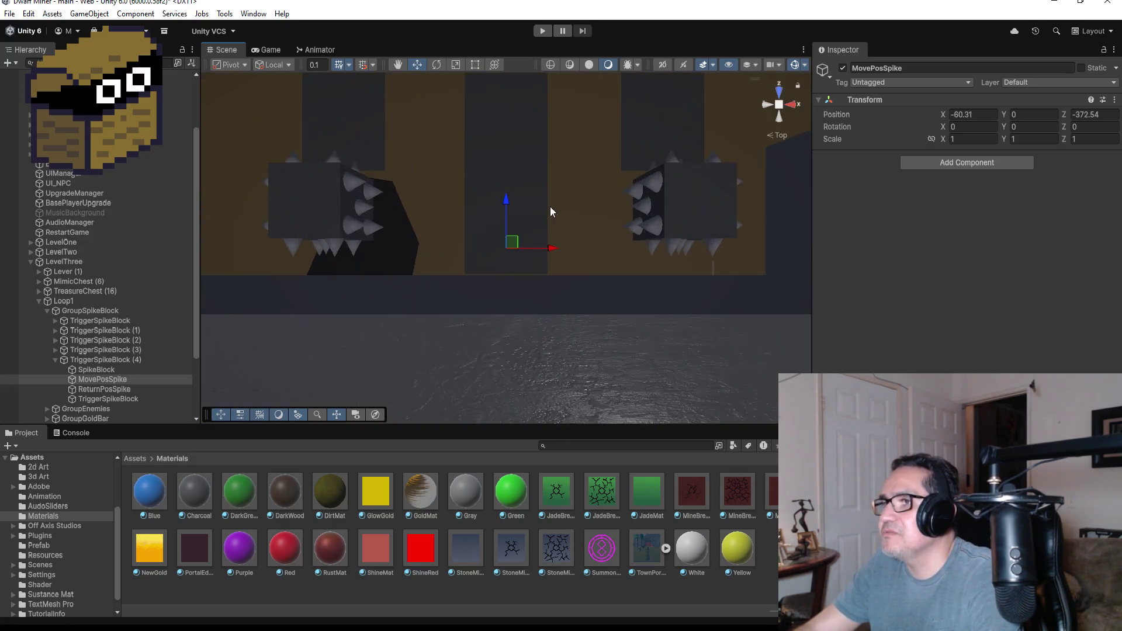
{"action": "scroll", "coordinate": [544, 210], "scroll_direction": "up", "scroll_amount": 2}
{"action": "scroll", "coordinate": [526, 219], "scroll_direction": "down", "scroll_amount": 6}
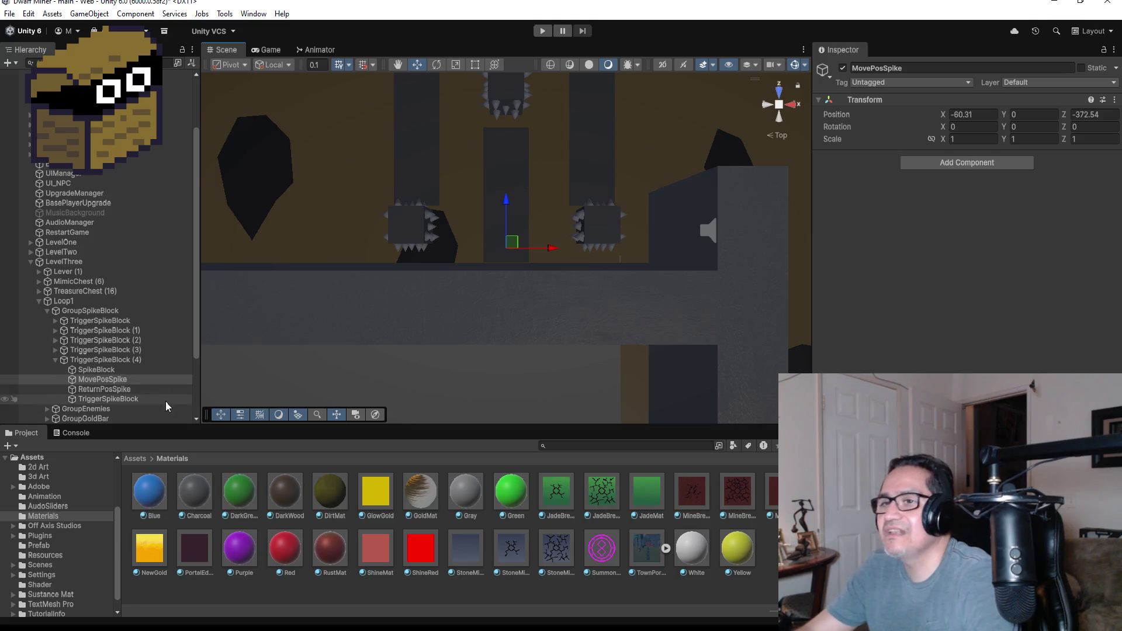
Step: Check TriggerSpikeBlock (4)'s SpikeBlock sits at X -60.31, Z -368.05, scale 50
{"action": "left_click", "coordinate": [124, 371]}
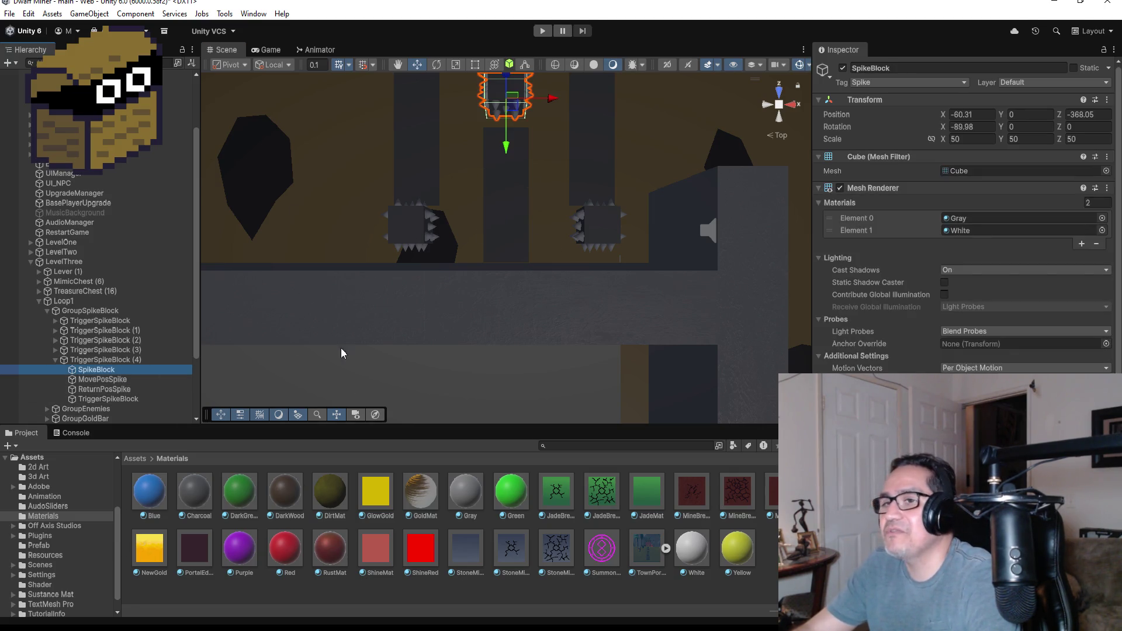
Step: Nudge the trap's MovePosSpike point slightly along the corridor
{"action": "left_click", "coordinate": [128, 380]}
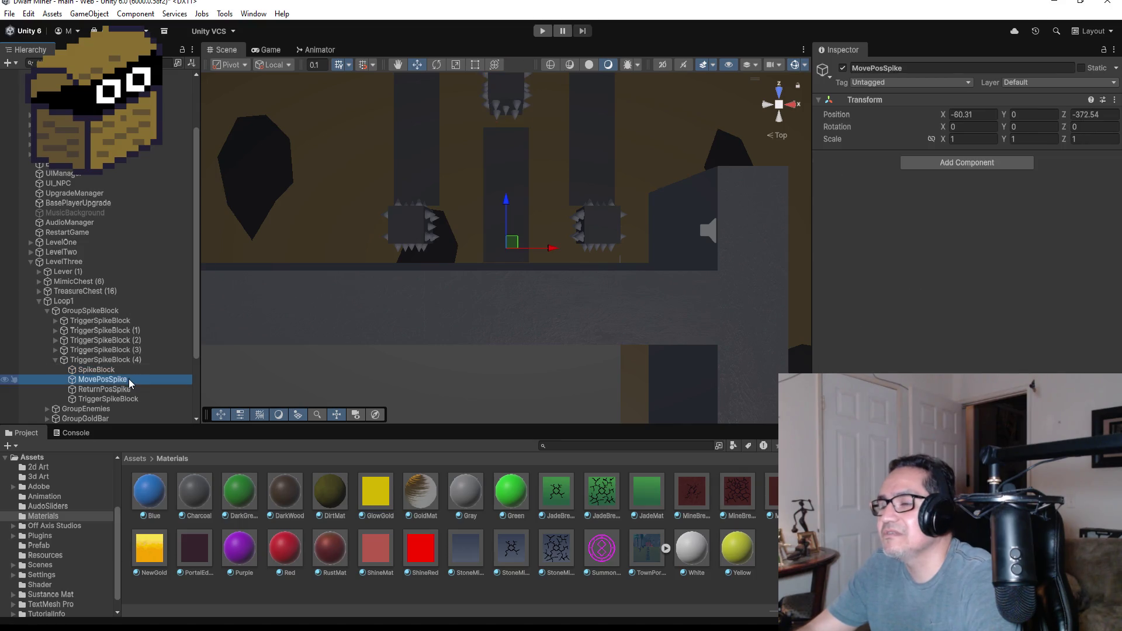
{"action": "left_click_drag", "start_coordinate": [509, 201], "coordinate": [506, 188]}
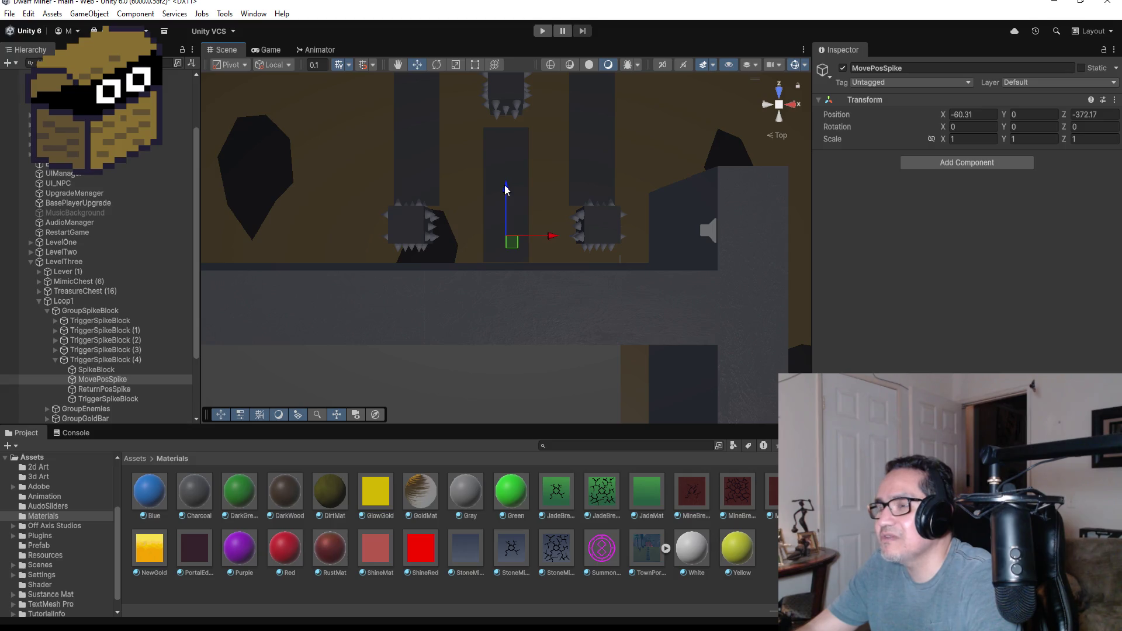
{"action": "left_click", "coordinate": [125, 390]}
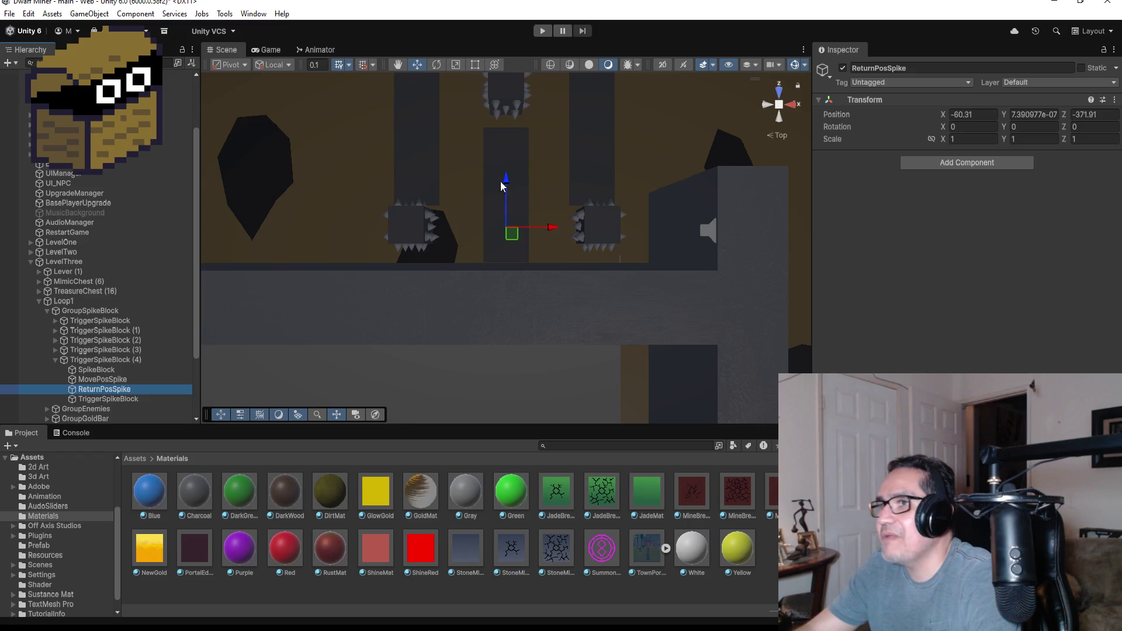
Step: Copy SpikeBlock's position and paste it onto ReturnPosSpike (X -60.31, Y 0, Z -368.05)
{"action": "left_click", "coordinate": [117, 369]}
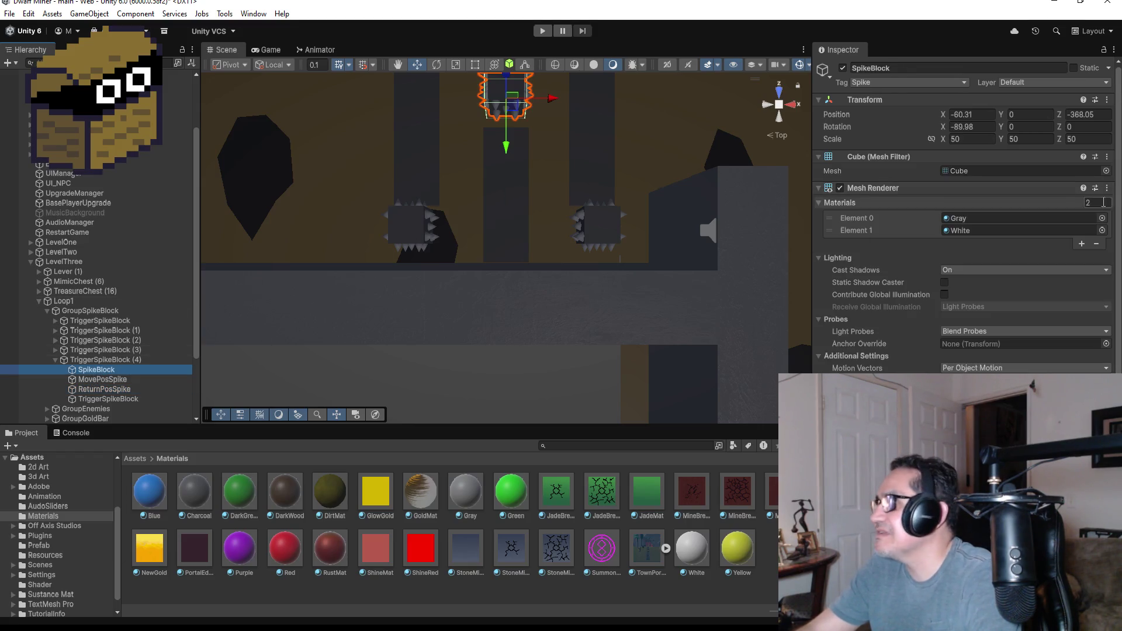
{"action": "left_click", "coordinate": [1106, 100]}
{"action": "mouse_move", "coordinate": [1055, 197]}
{"action": "left_click", "coordinate": [953, 199]}
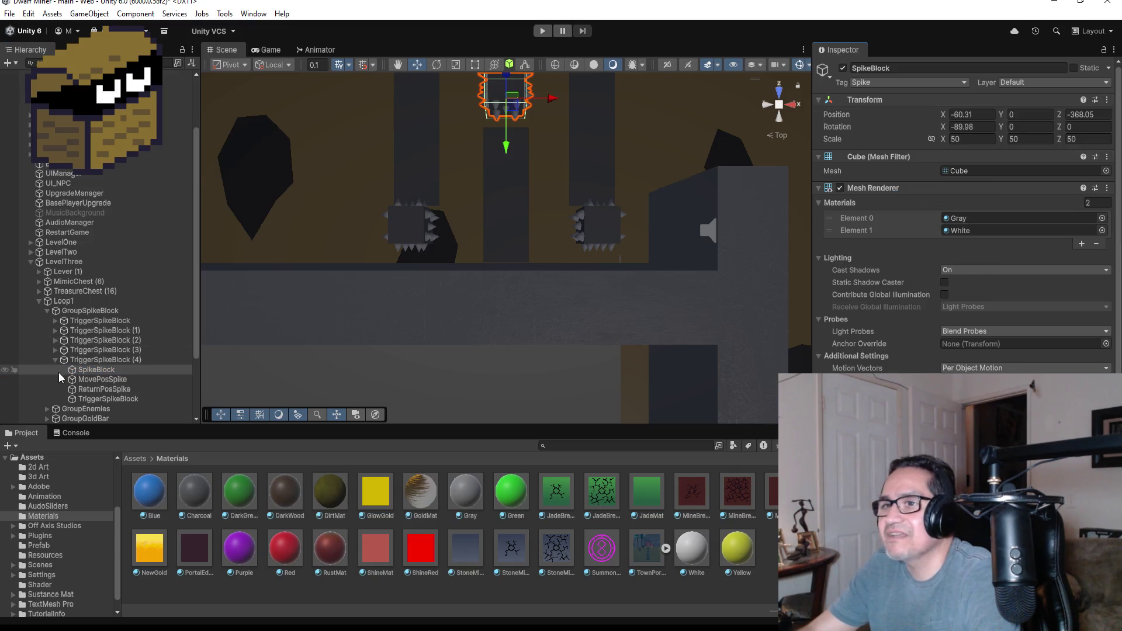
{"action": "left_click", "coordinate": [94, 389]}
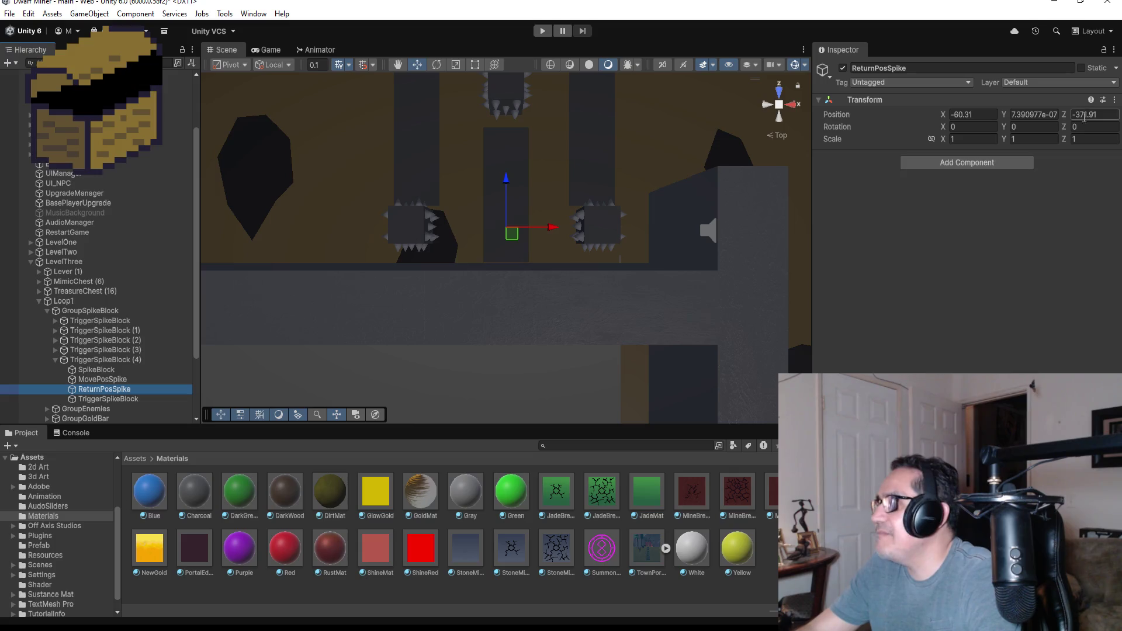
{"action": "left_click", "coordinate": [1114, 100]}
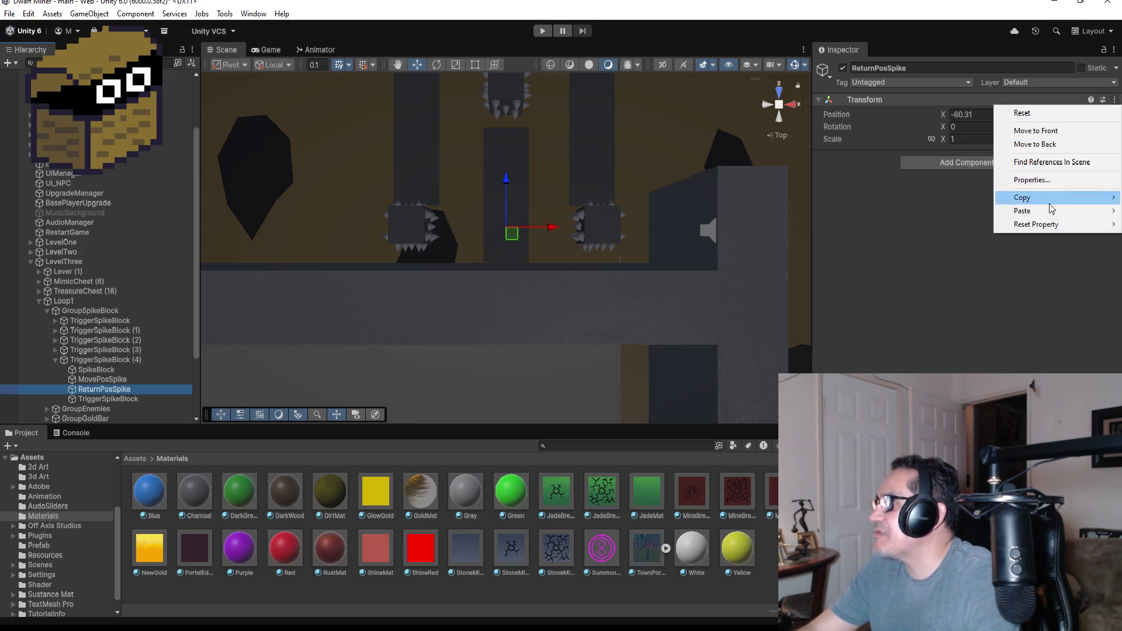
{"action": "mouse_move", "coordinate": [1052, 210]}
{"action": "left_click", "coordinate": [953, 210]}
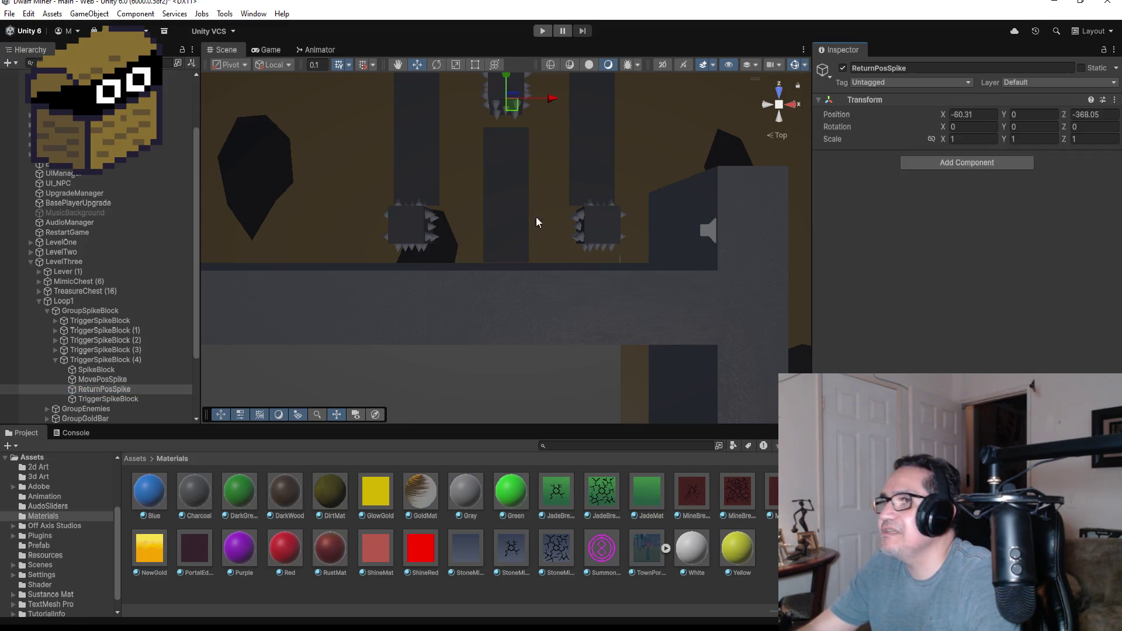
{"action": "left_click", "coordinate": [109, 399]}
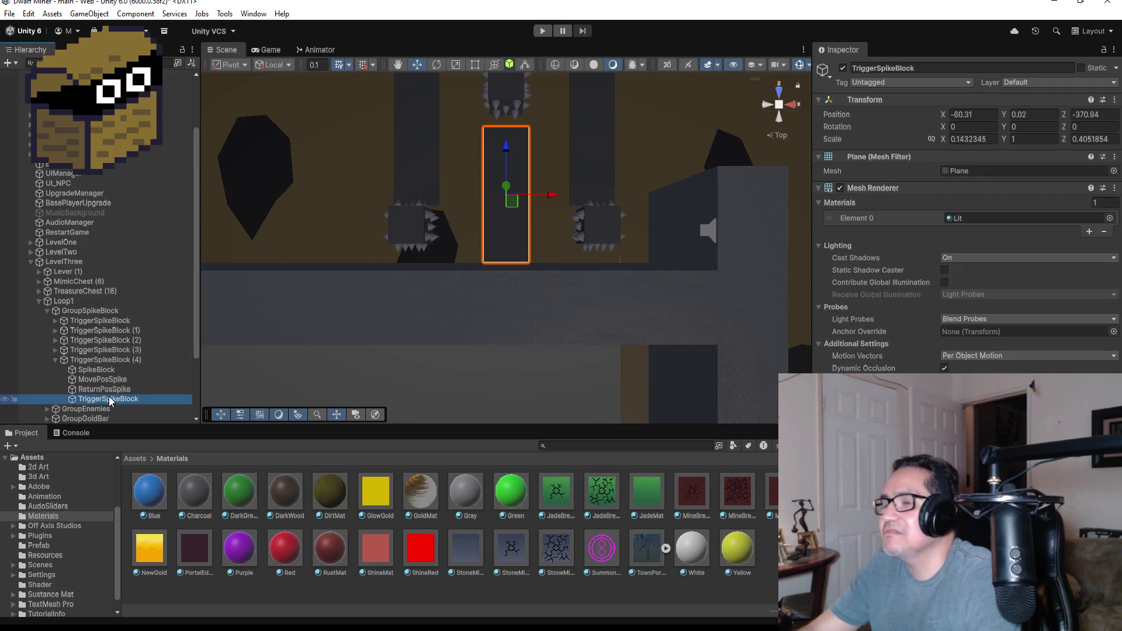
Step: Zoom out over the trap's trigger zone and surrounding corridors, then enter Play mode
{"action": "scroll", "coordinate": [514, 218], "scroll_direction": "down", "scroll_amount": 2}
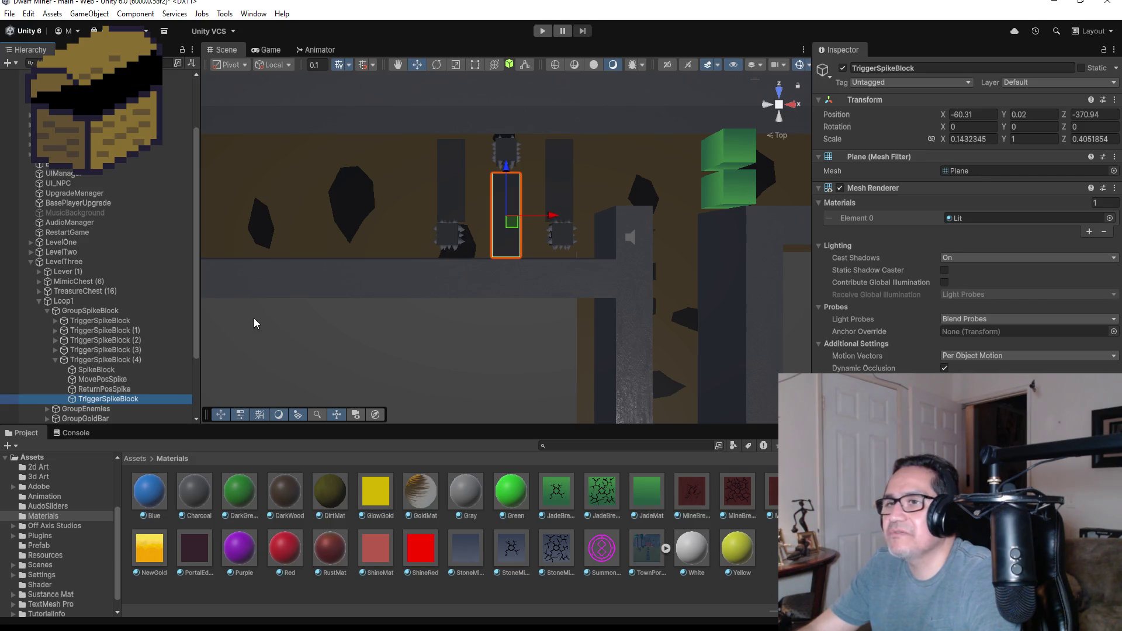
{"action": "scroll", "coordinate": [655, 327], "scroll_direction": "down", "scroll_amount": 3}
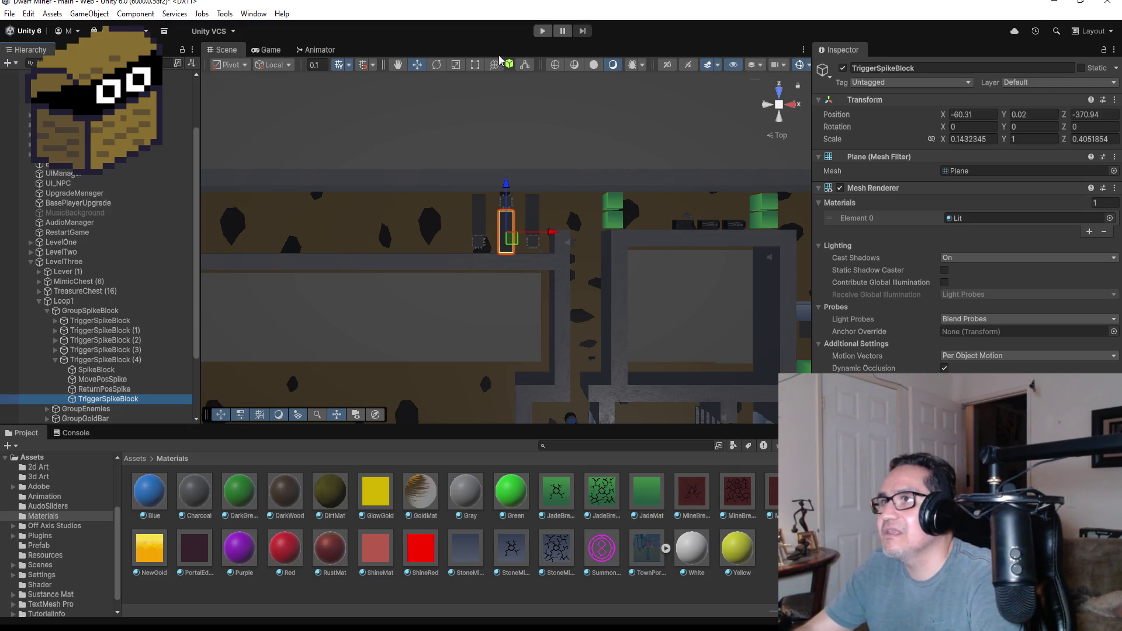
{"action": "left_click", "coordinate": [541, 31]}
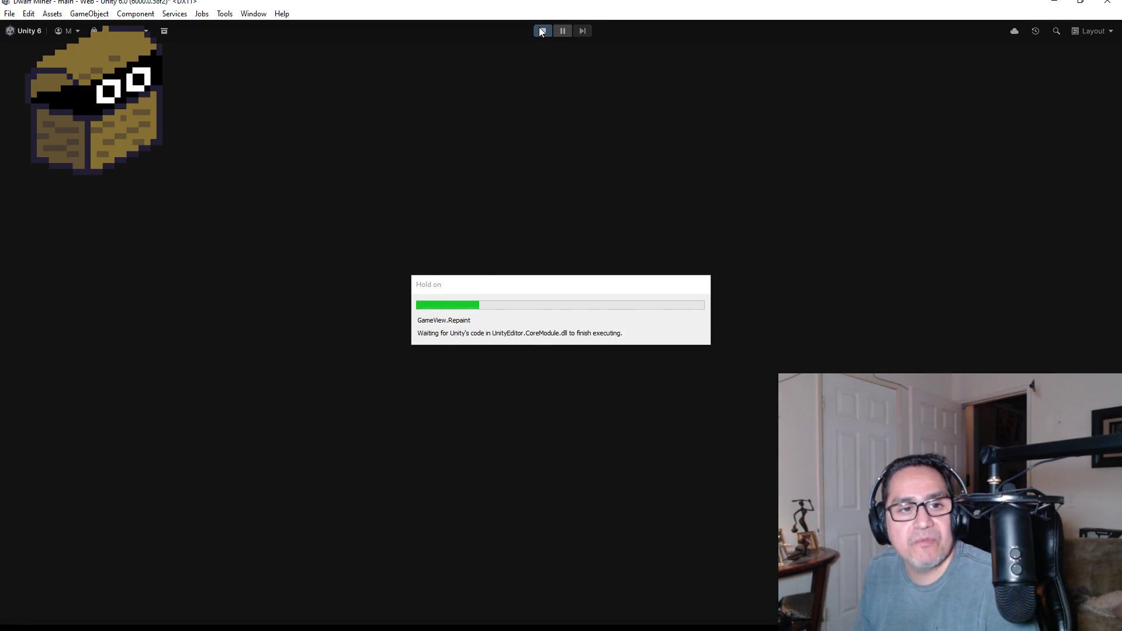
Step: Dismiss the start screen, fire a few shots and walk into the next room
{"action": "key", "text": "Escape"}
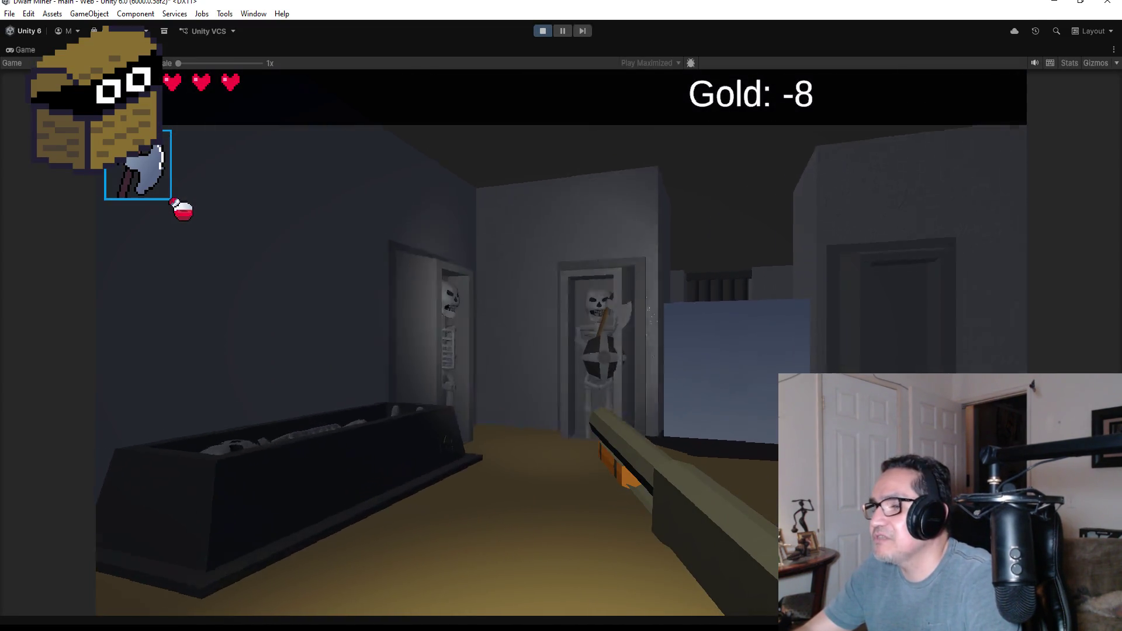
{"action": "left_click", "coordinate": [561, 342]}
{"action": "left_click", "coordinate": [561, 342]}
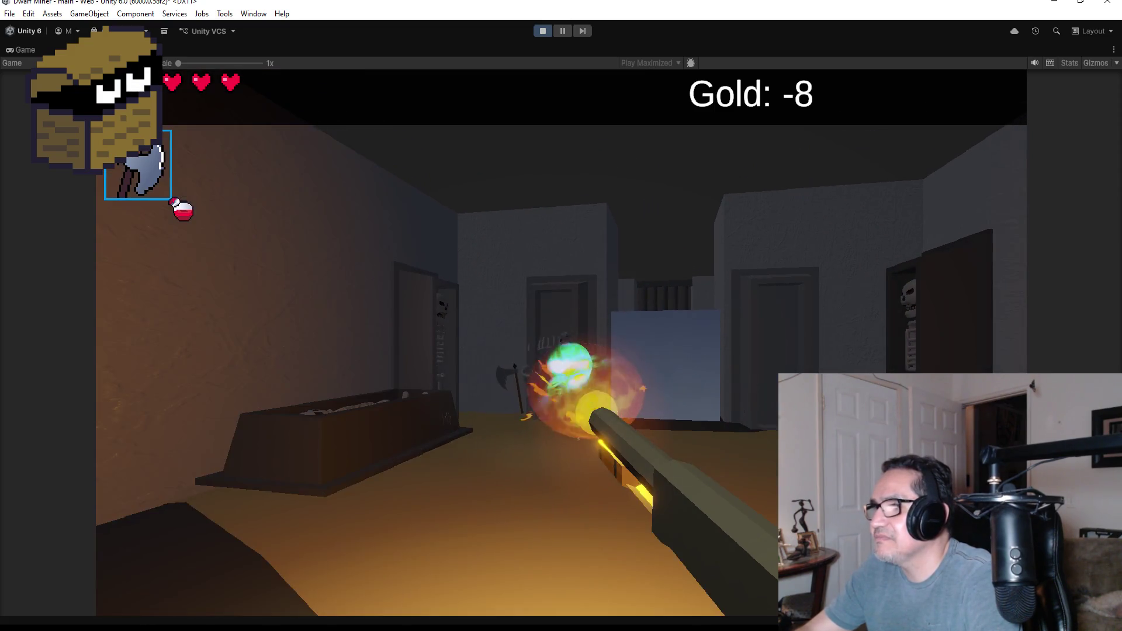
{"action": "scroll", "coordinate": [561, 342], "scroll_direction": "down", "scroll_amount": 1}
{"action": "key", "text": "w"}
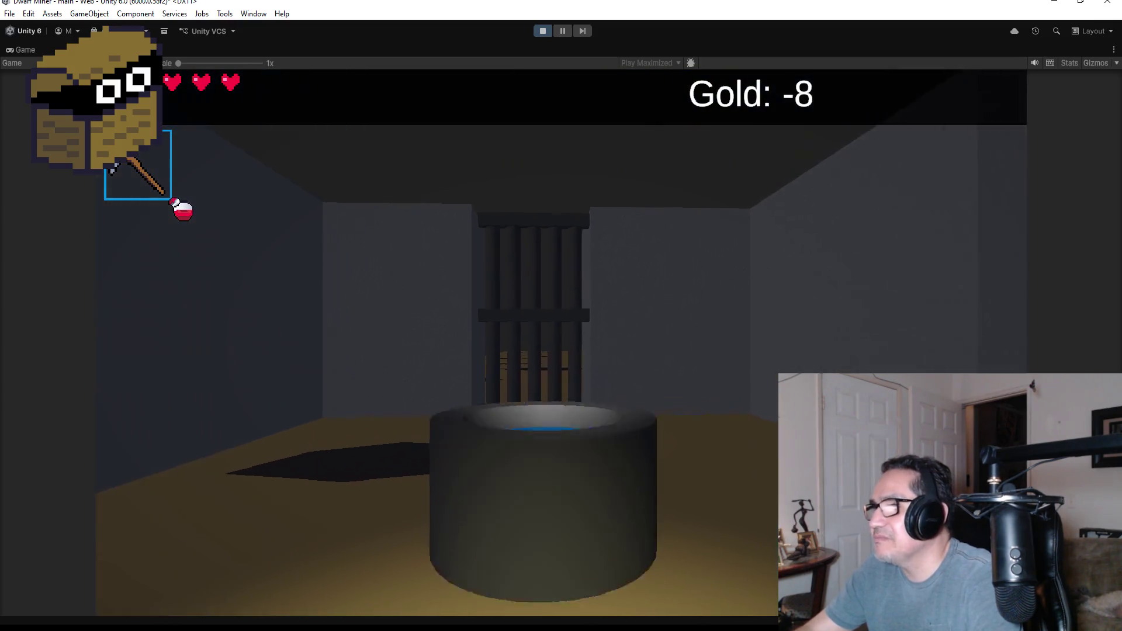
{"action": "scroll", "coordinate": [561, 342], "scroll_direction": "up", "scroll_amount": 1}
{"action": "key", "text": "w"}
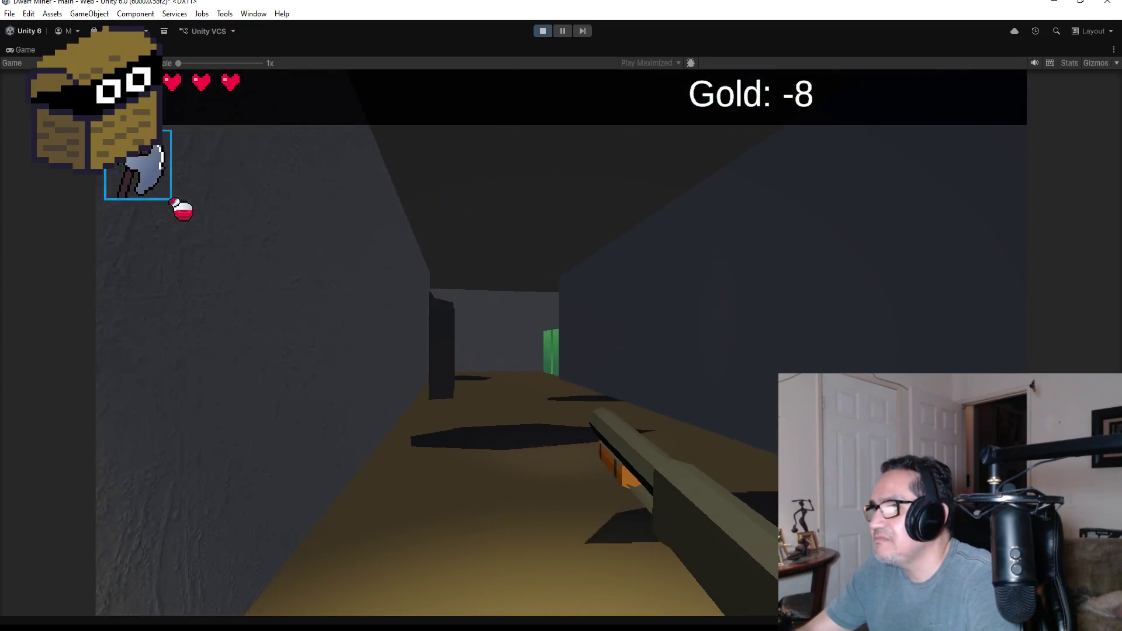
Step: Shoot down the skeleton and walk on into the spike-block corridor
{"action": "key", "text": "w"}
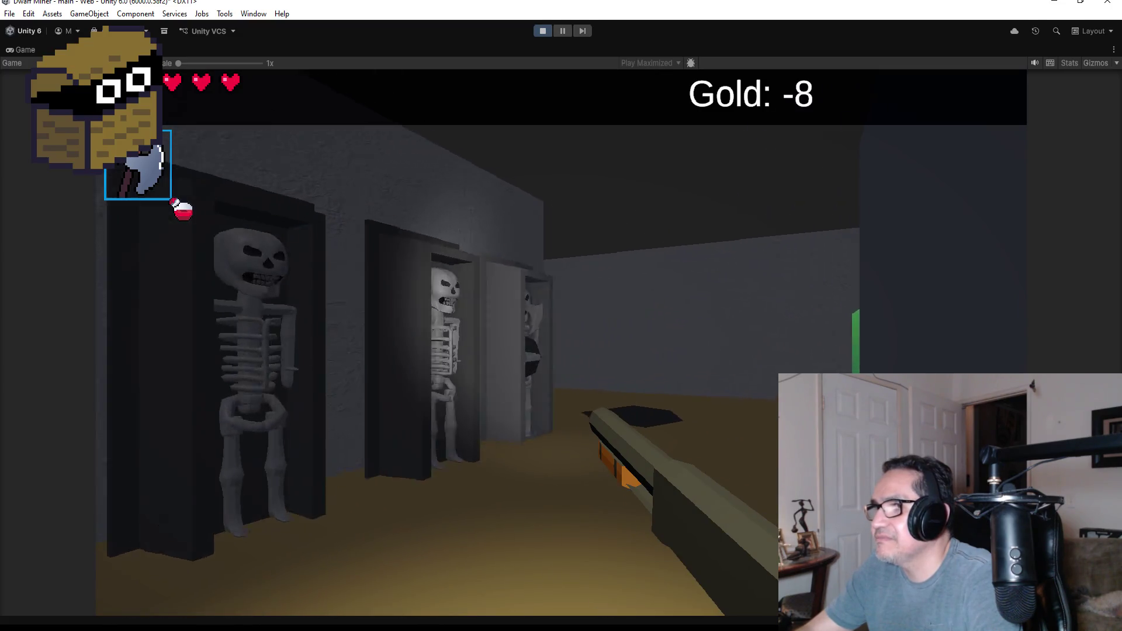
{"action": "left_click", "coordinate": [562, 342]}
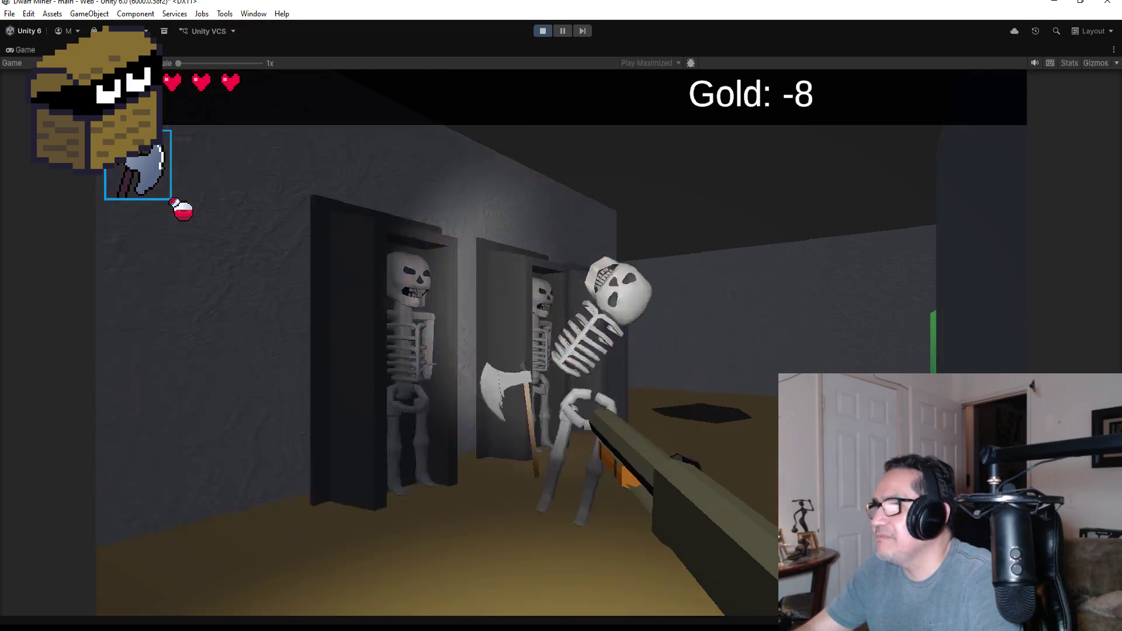
{"action": "left_click", "coordinate": [561, 342]}
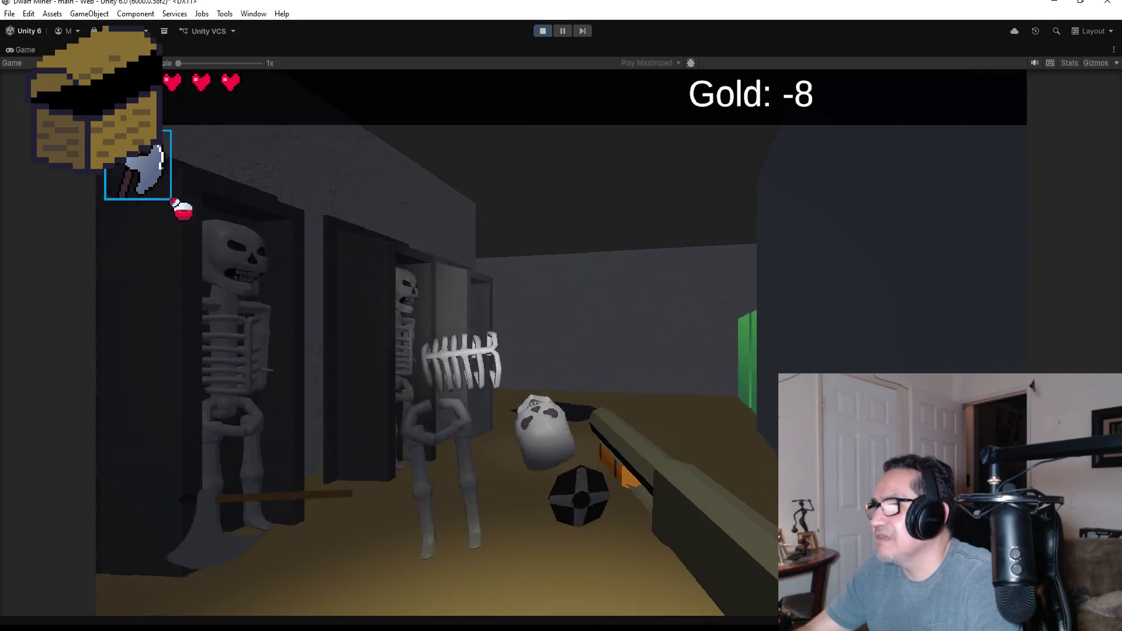
{"action": "key", "text": "w"}
{"action": "key", "text": "w"}
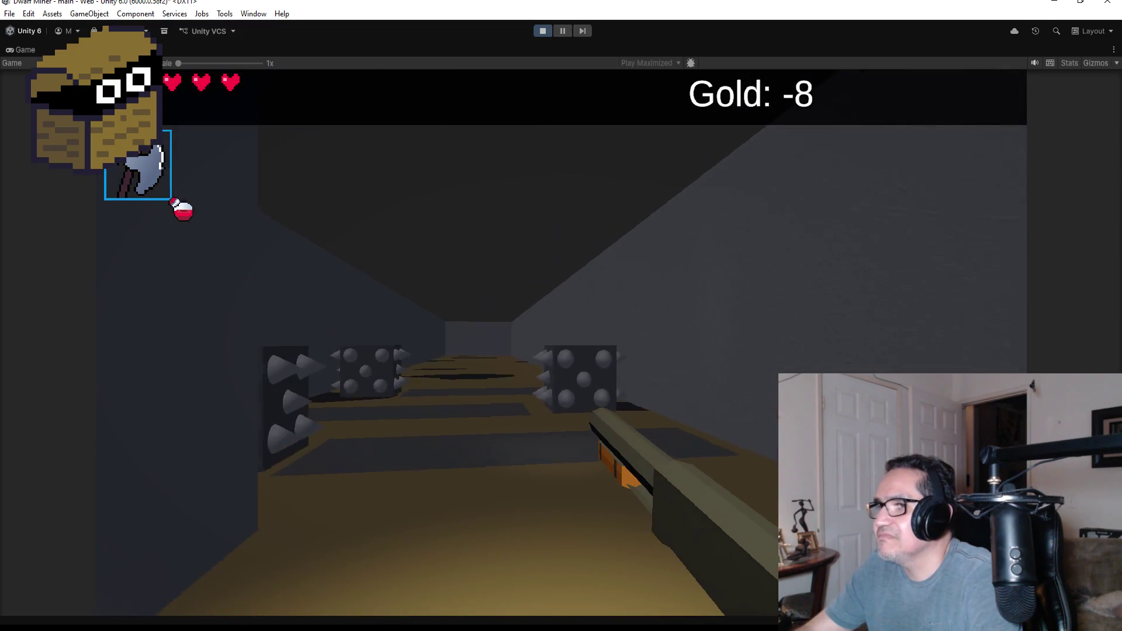
{"action": "key", "text": "w"}
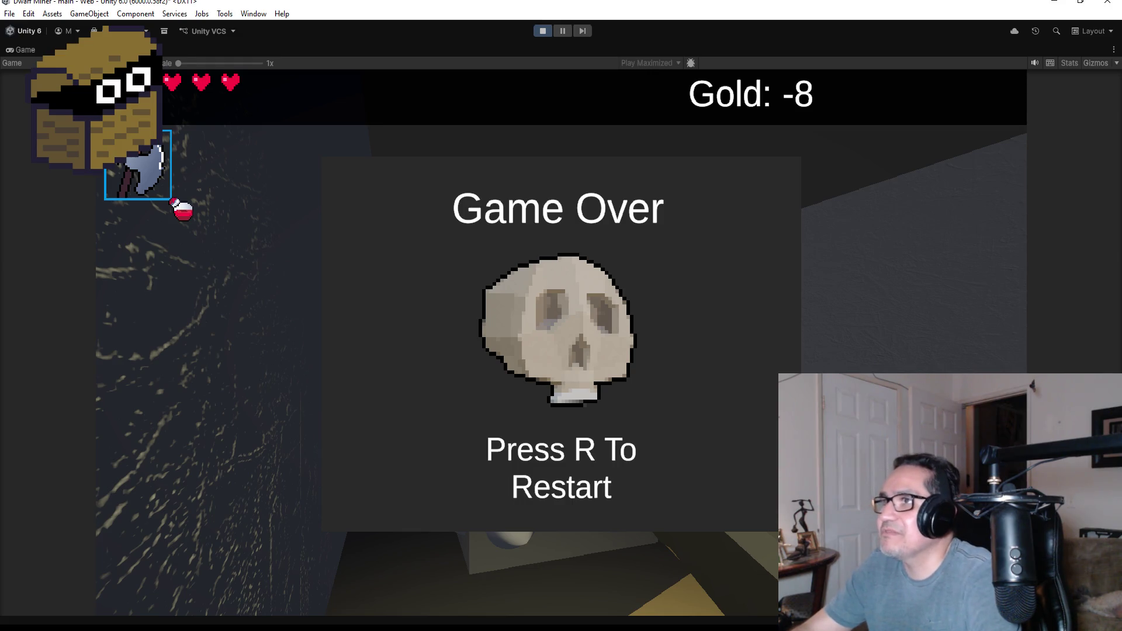
Step: Restart the level after Game Over and dismiss the start screen to resume play
{"action": "key", "text": "r"}
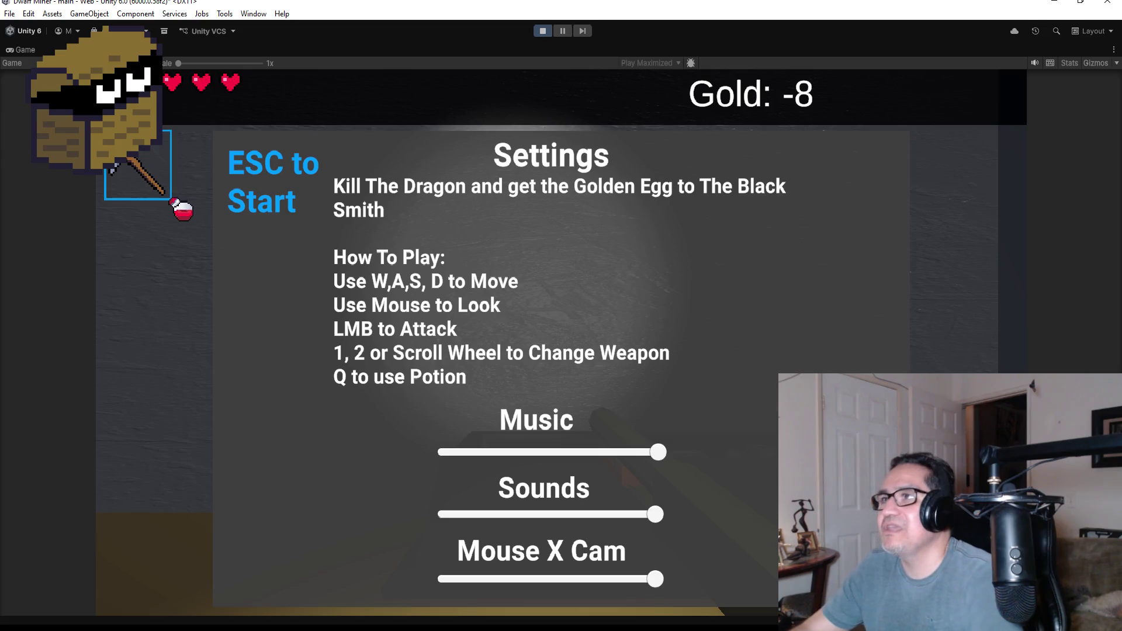
{"action": "key", "text": "Escape"}
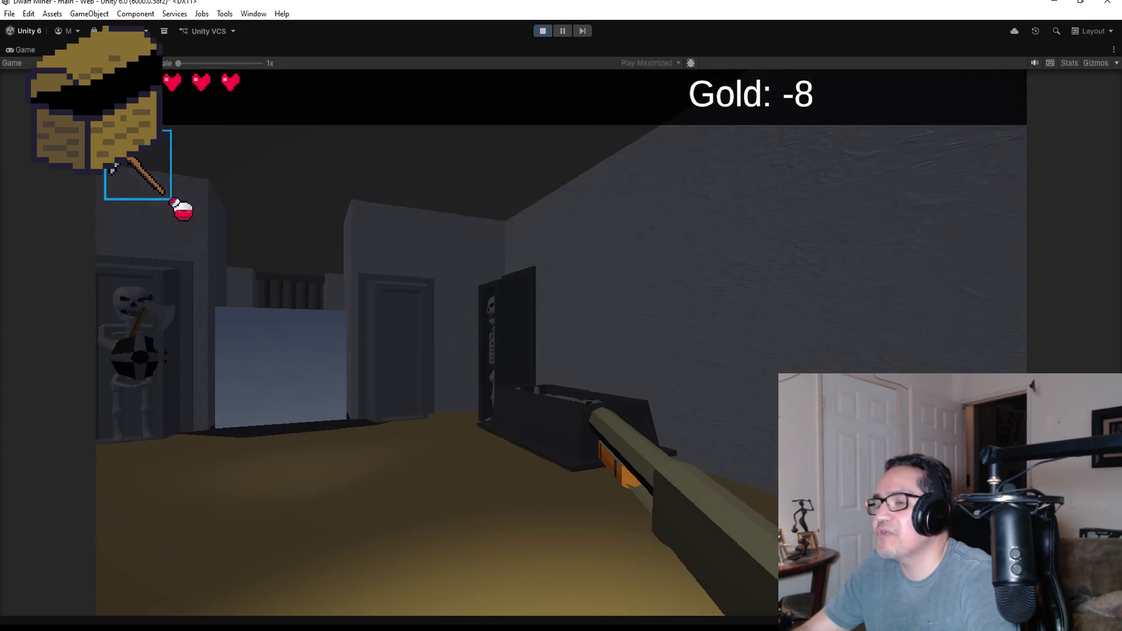
{"action": "scroll", "coordinate": [561, 316], "scroll_direction": "down", "scroll_amount": 1}
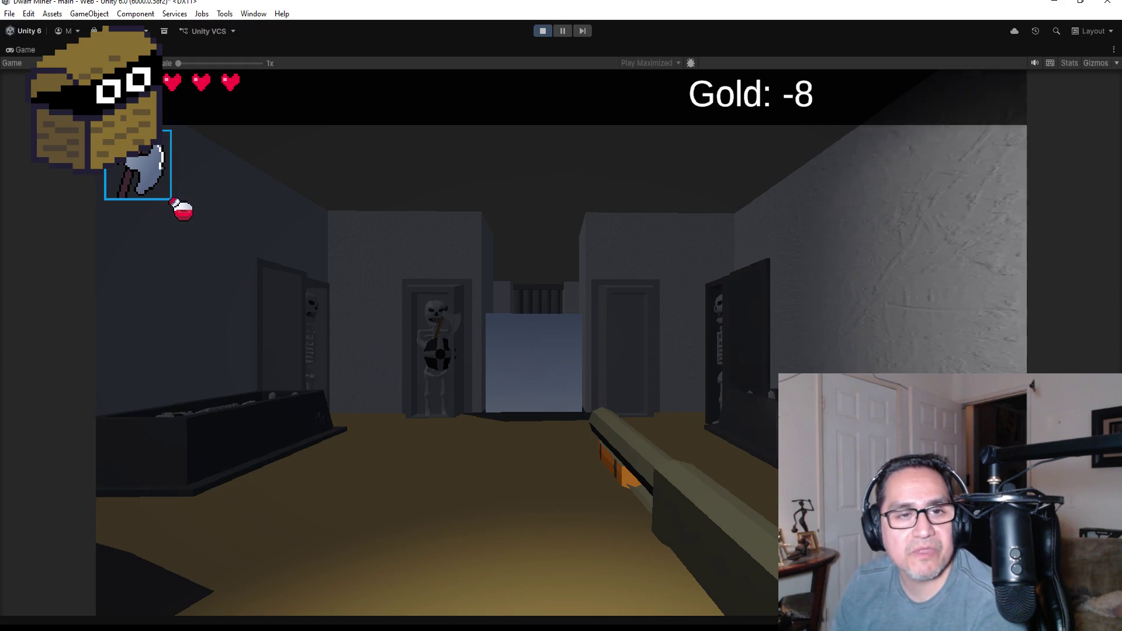
{"action": "key", "text": "Left"}
{"action": "key", "text": "Left"}
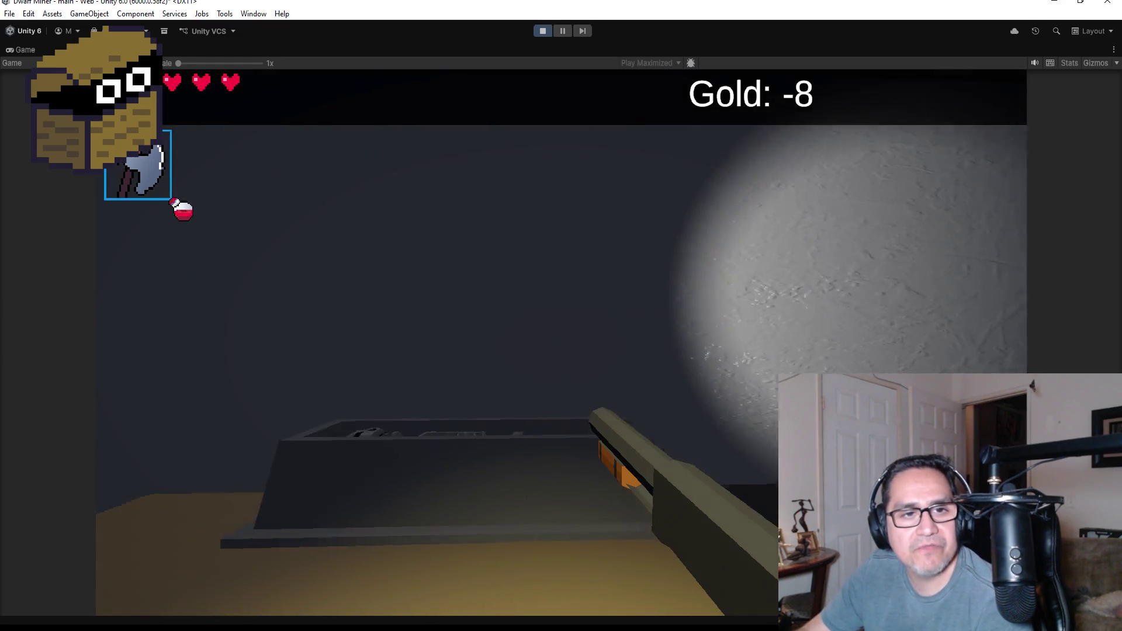
{"action": "key", "text": "Escape"}
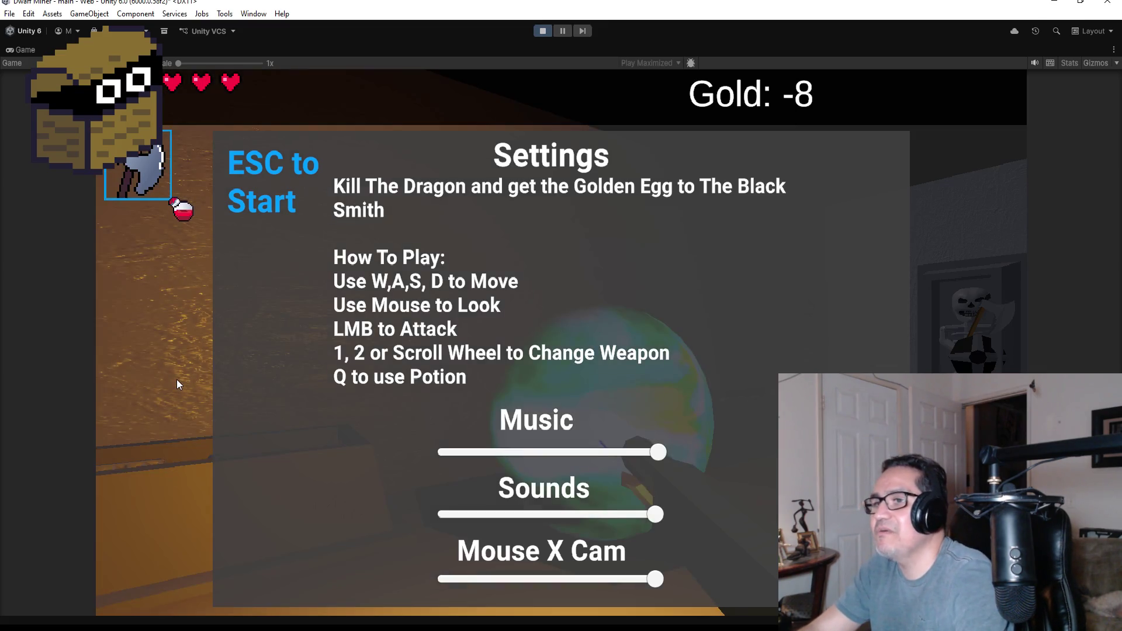
Step: Resume play and work forward through the doorway toward the skeletons
{"action": "key", "text": "Escape"}
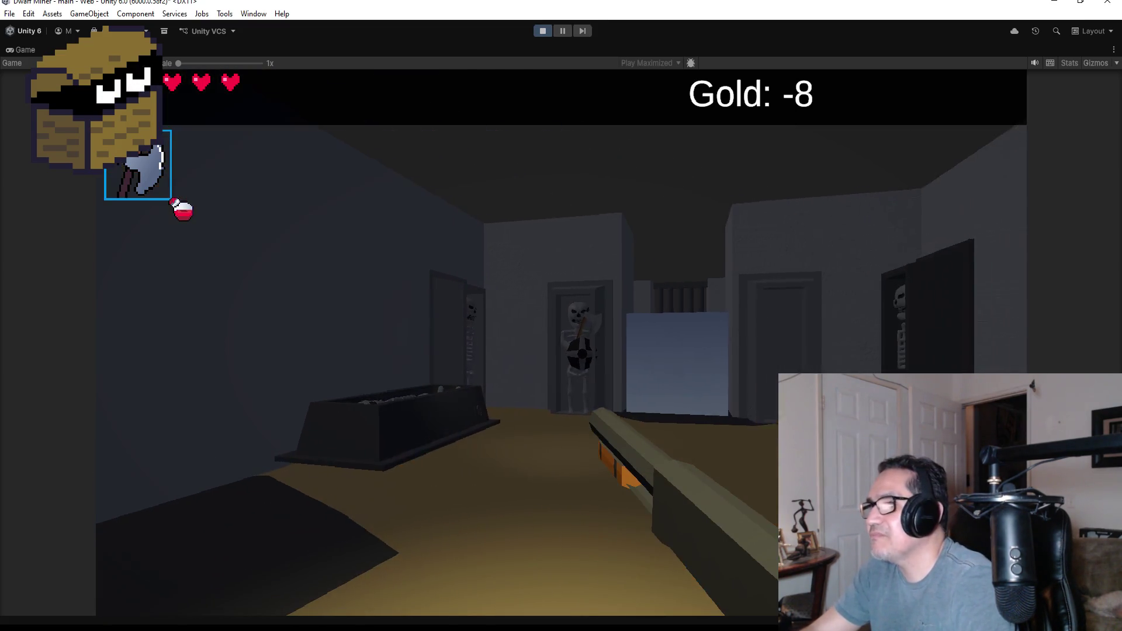
{"action": "key", "text": "w"}
{"action": "key", "text": "s"}
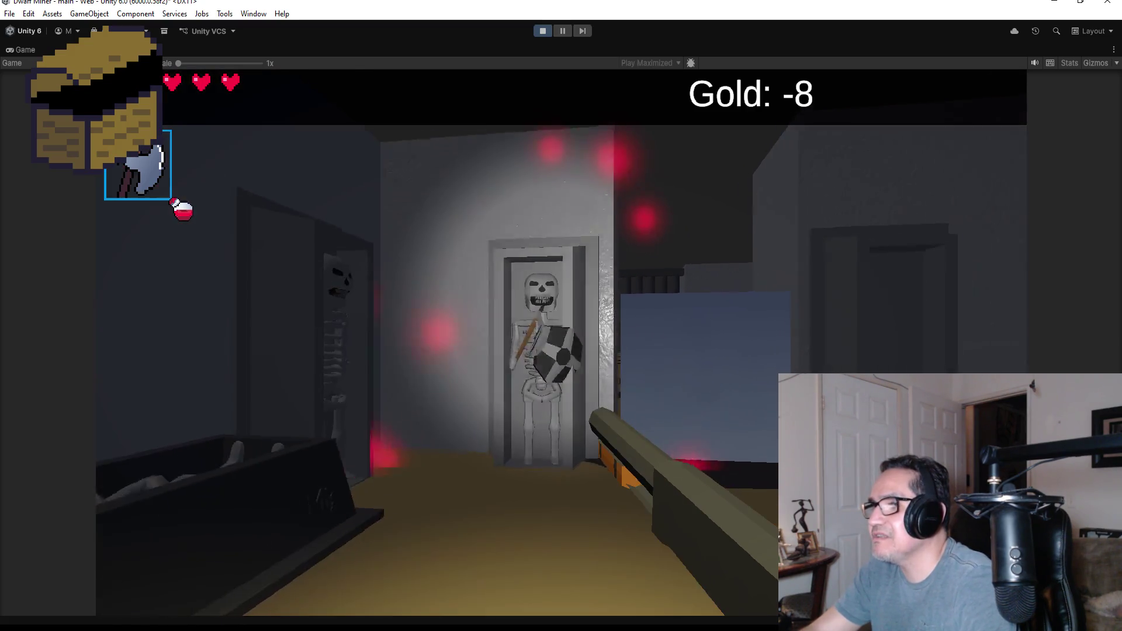
{"action": "scroll", "coordinate": [561, 315], "scroll_direction": "down", "scroll_amount": 1}
{"action": "key", "text": "w"}
{"action": "key", "text": "w"}
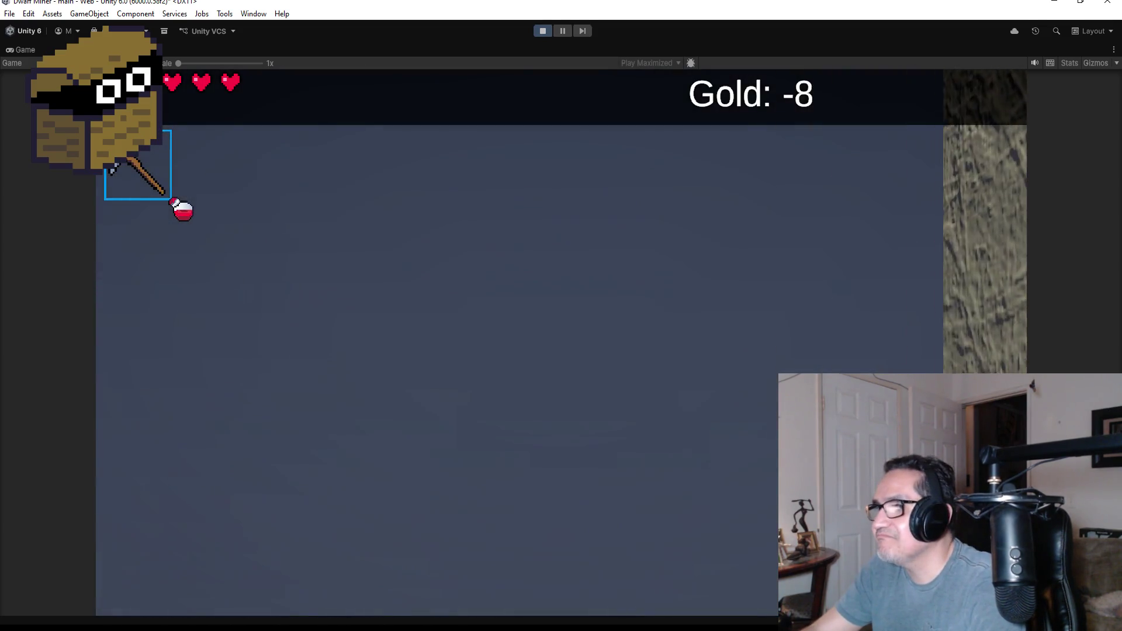
{"action": "scroll", "coordinate": [561, 316], "scroll_direction": "up", "scroll_amount": 1}
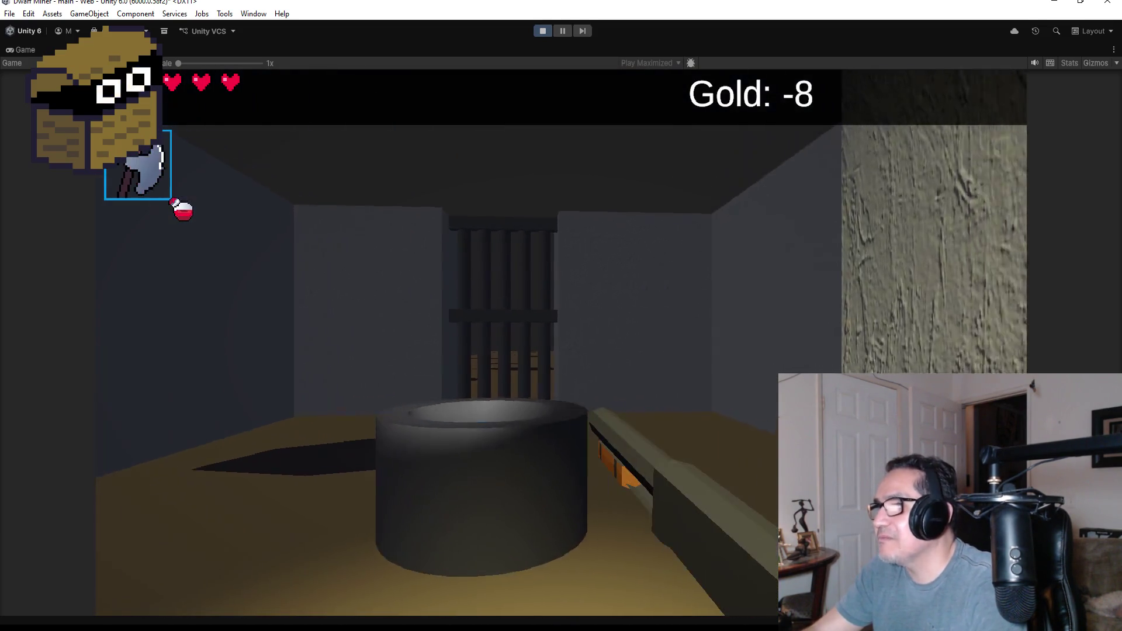
{"action": "key", "text": "w"}
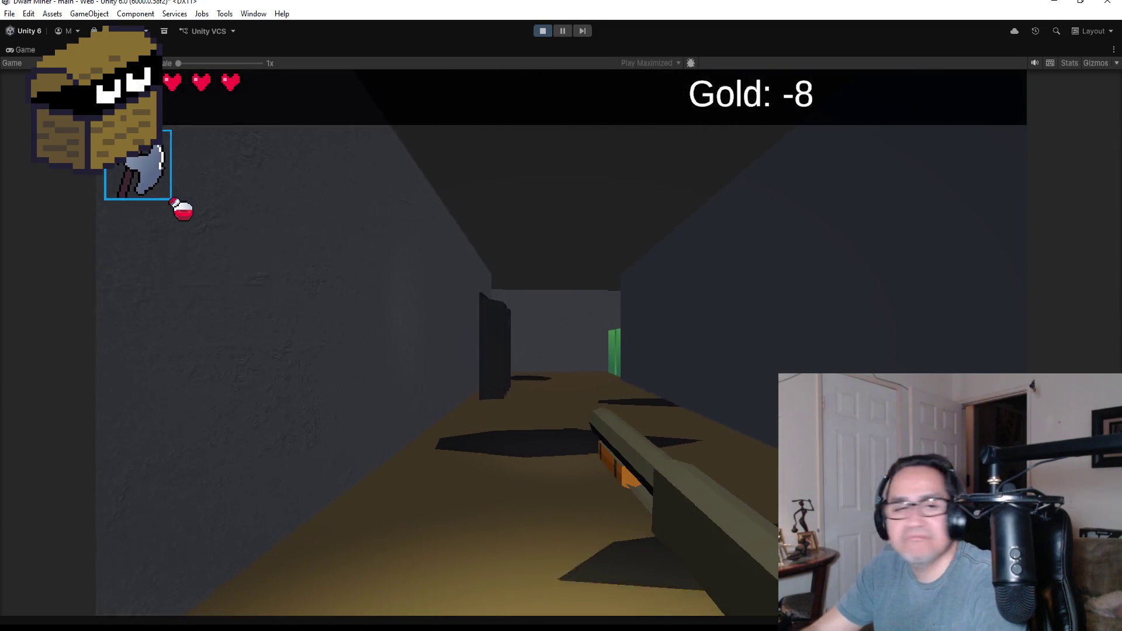
Step: Attack the skeleton, switch to the pickaxe, and advance into the spike-block corridor
{"action": "key", "text": "w"}
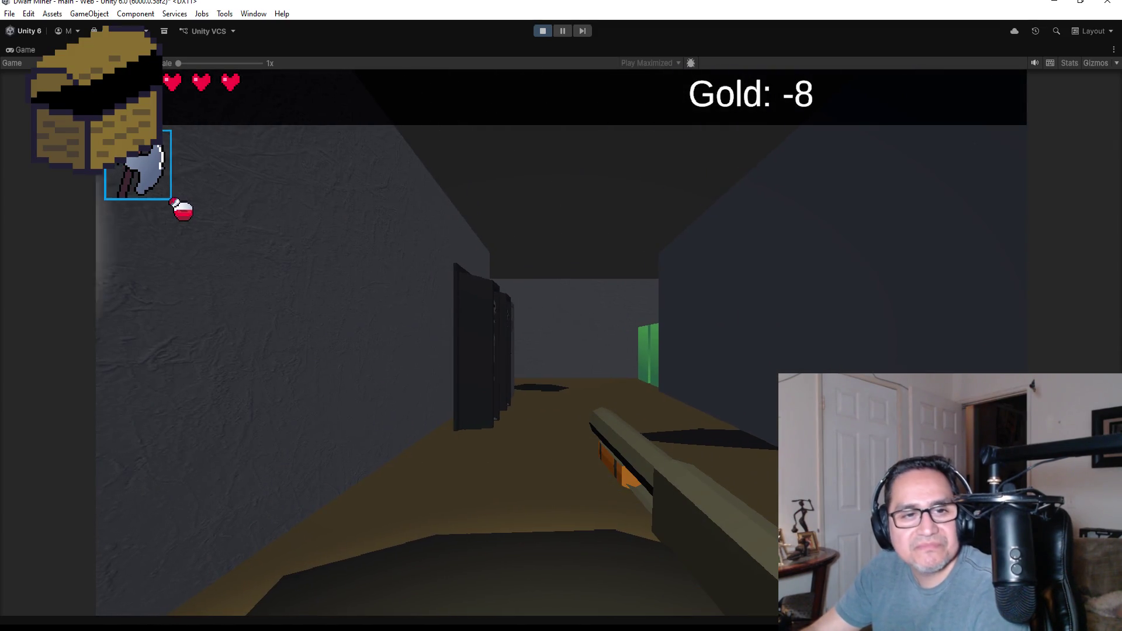
{"action": "key", "text": "w"}
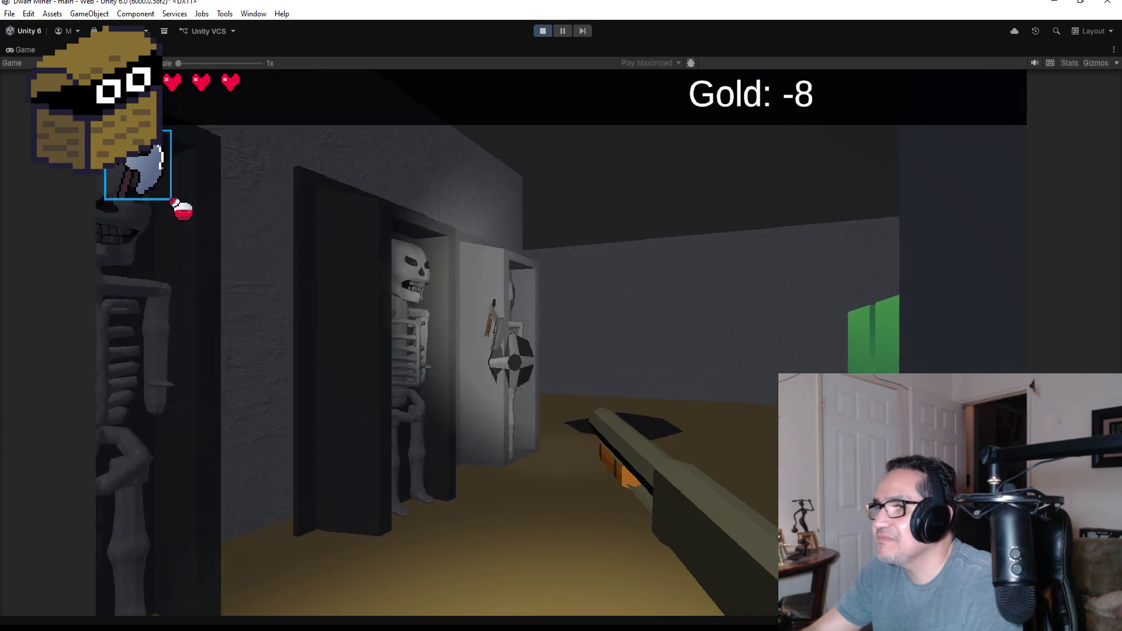
{"action": "left_click", "coordinate": [561, 342]}
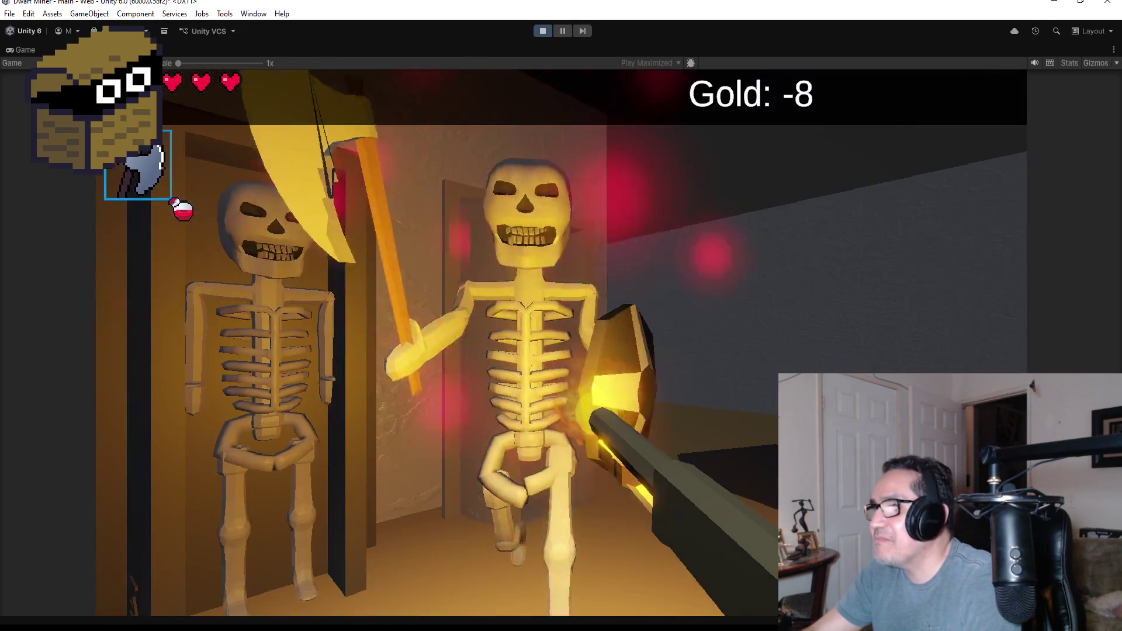
{"action": "key", "text": "w"}
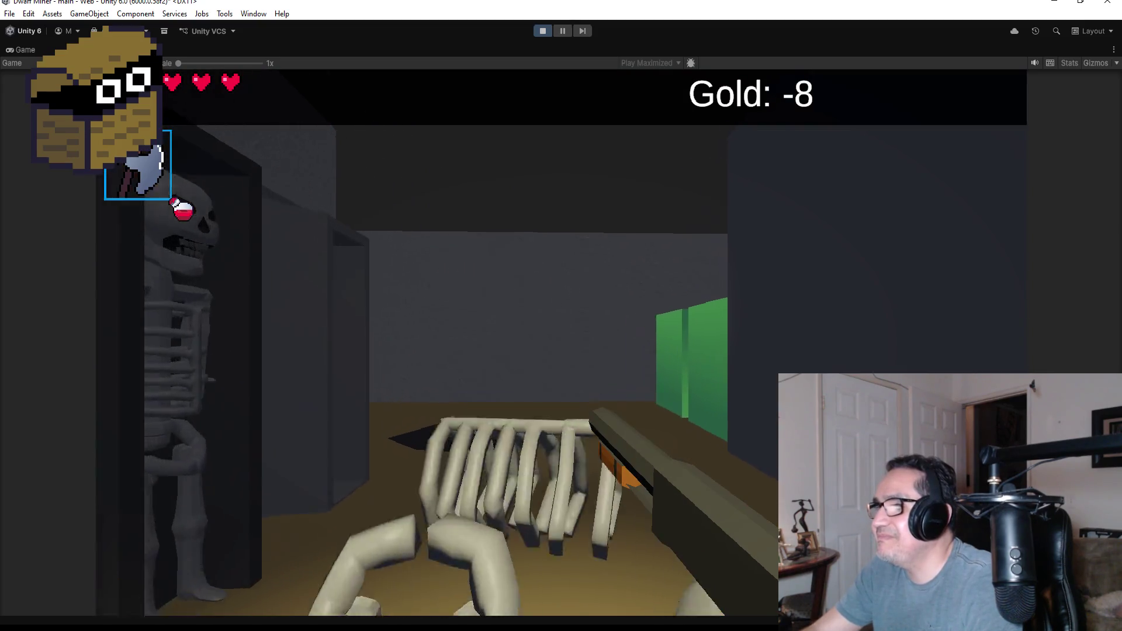
{"action": "key", "text": "w"}
{"action": "key", "text": "2"}
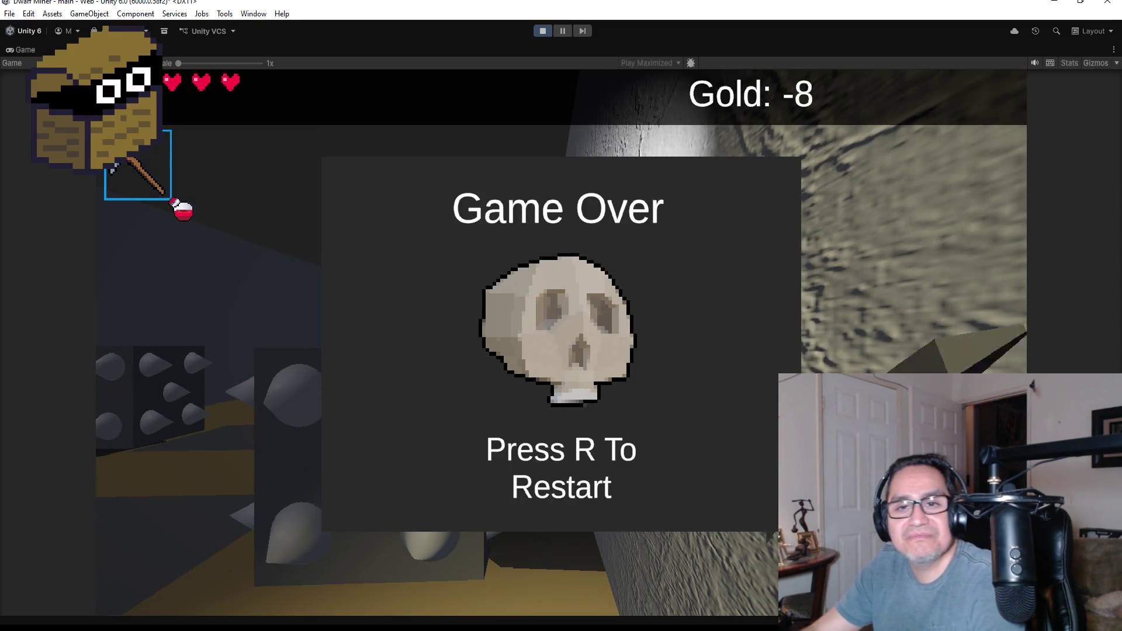
Step: Restart the run after Game Over and shoot the skeleton in the doorway
{"action": "key", "text": "r"}
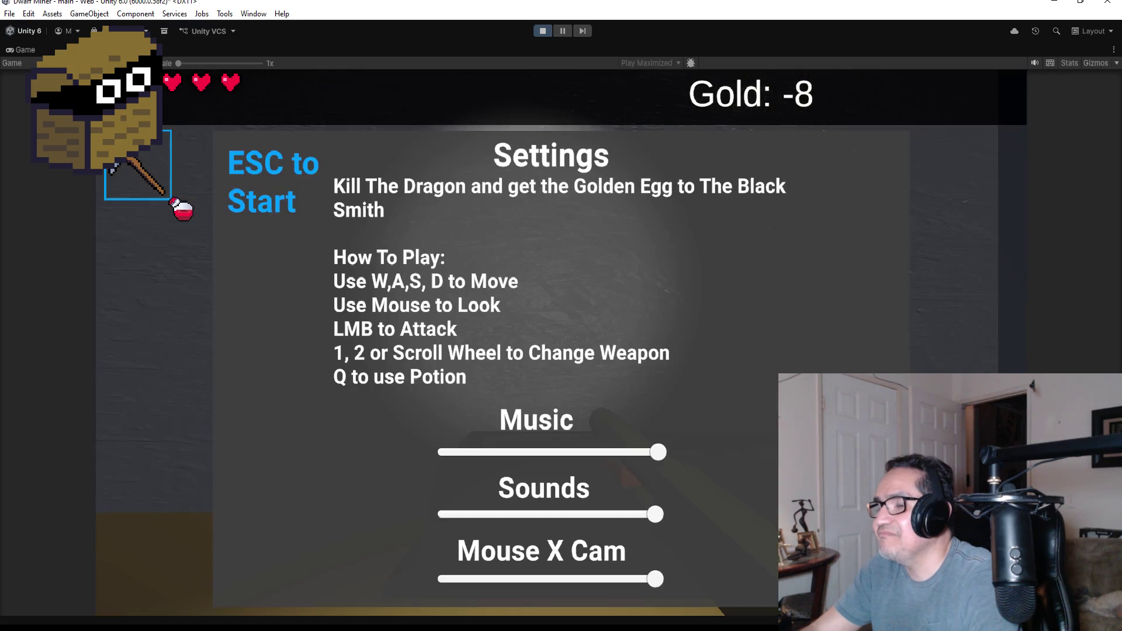
{"action": "key", "text": "Escape"}
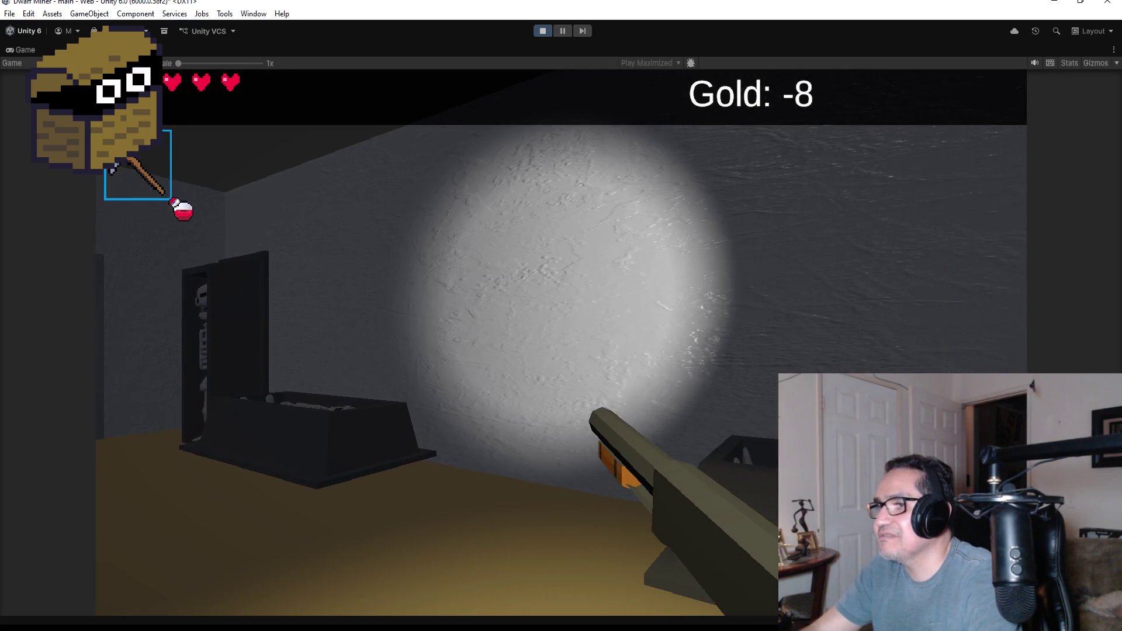
{"action": "scroll", "coordinate": [561, 315], "scroll_direction": "down", "scroll_amount": 1}
{"action": "left_click", "coordinate": [561, 316]}
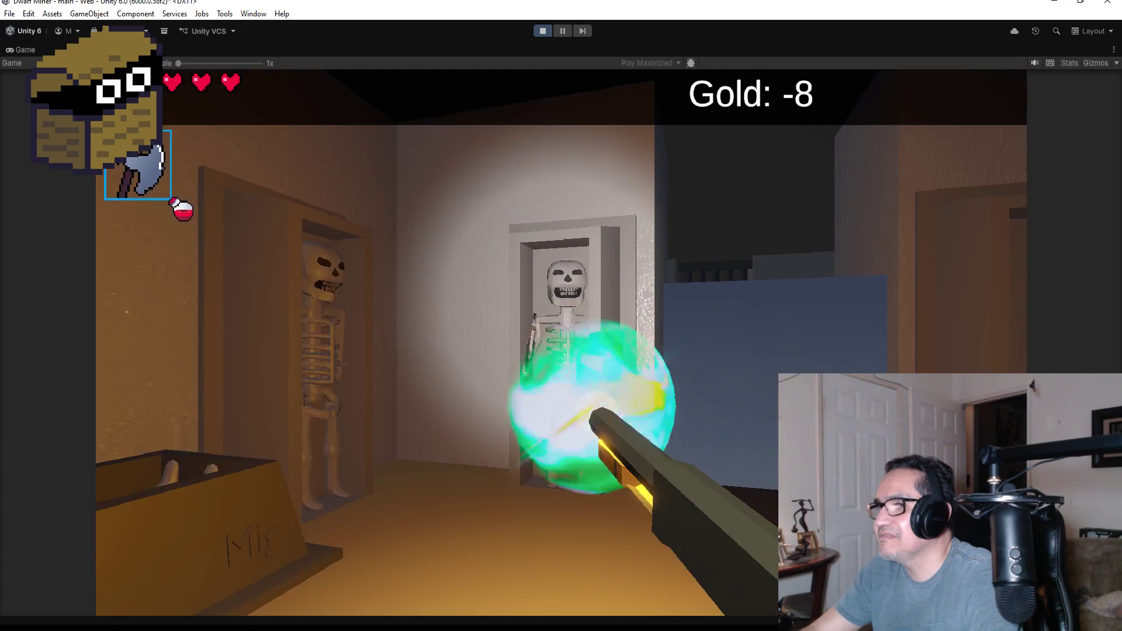
{"action": "left_click", "coordinate": [561, 315]}
{"action": "scroll", "coordinate": [561, 316], "scroll_direction": "up", "scroll_amount": 1}
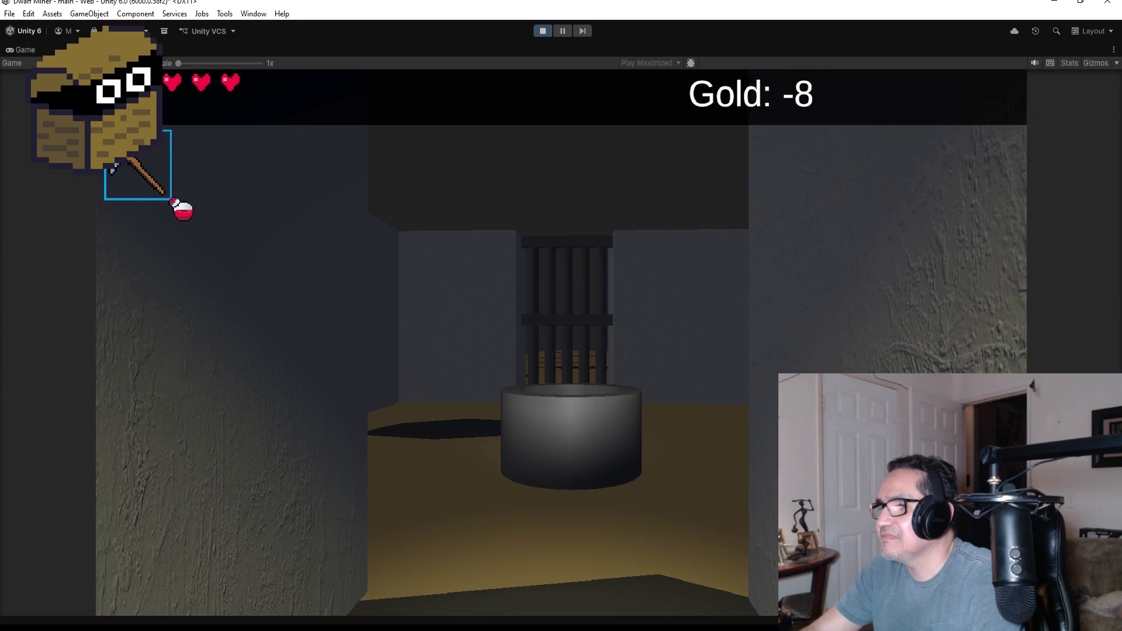
{"action": "scroll", "coordinate": [562, 316], "scroll_direction": "down", "scroll_amount": 1}
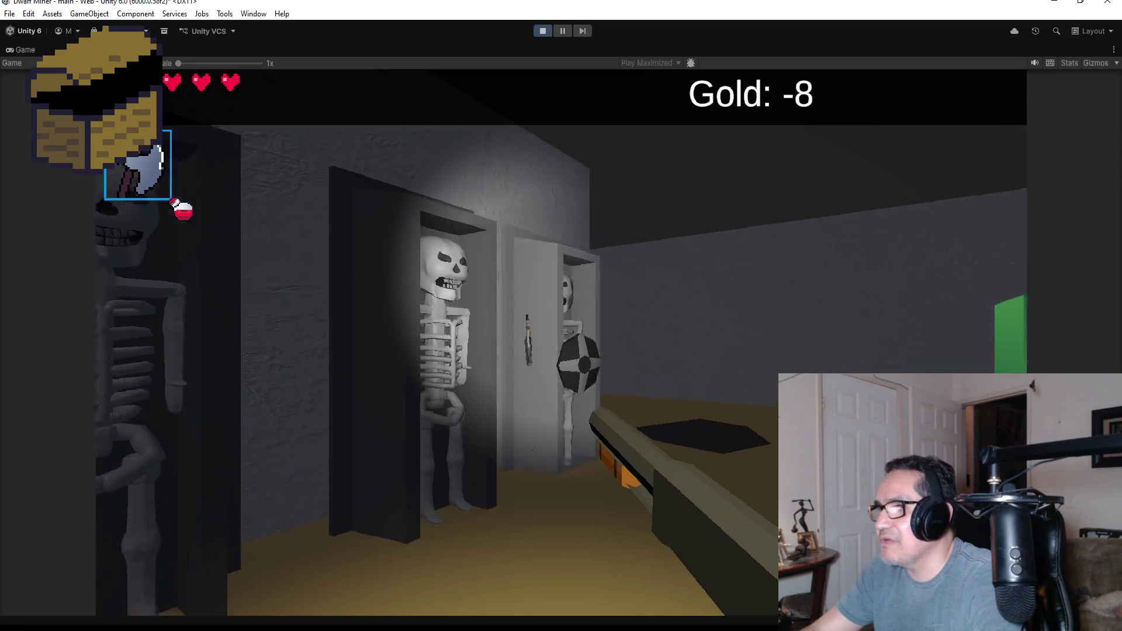
Step: Shoot the alcove skeletons, die at the spike traps, and stop Play mode
{"action": "left_click", "coordinate": [562, 316]}
{"action": "left_click", "coordinate": [561, 316]}
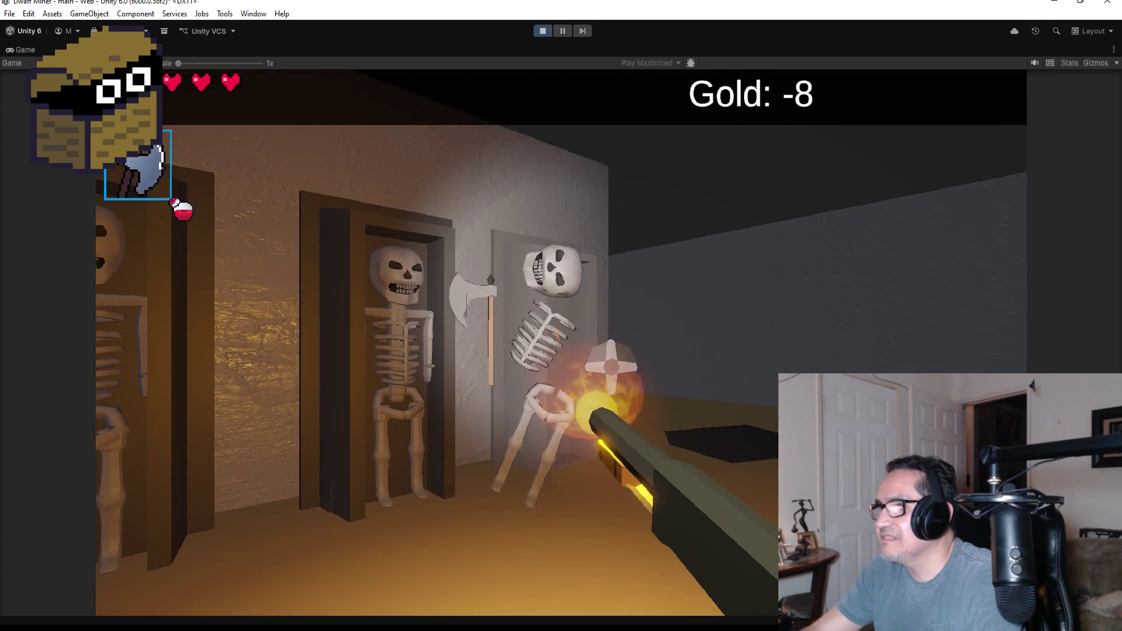
{"action": "scroll", "coordinate": [561, 316], "scroll_direction": "up", "scroll_amount": 1}
{"action": "scroll", "coordinate": [561, 316], "scroll_direction": "down", "scroll_amount": 1}
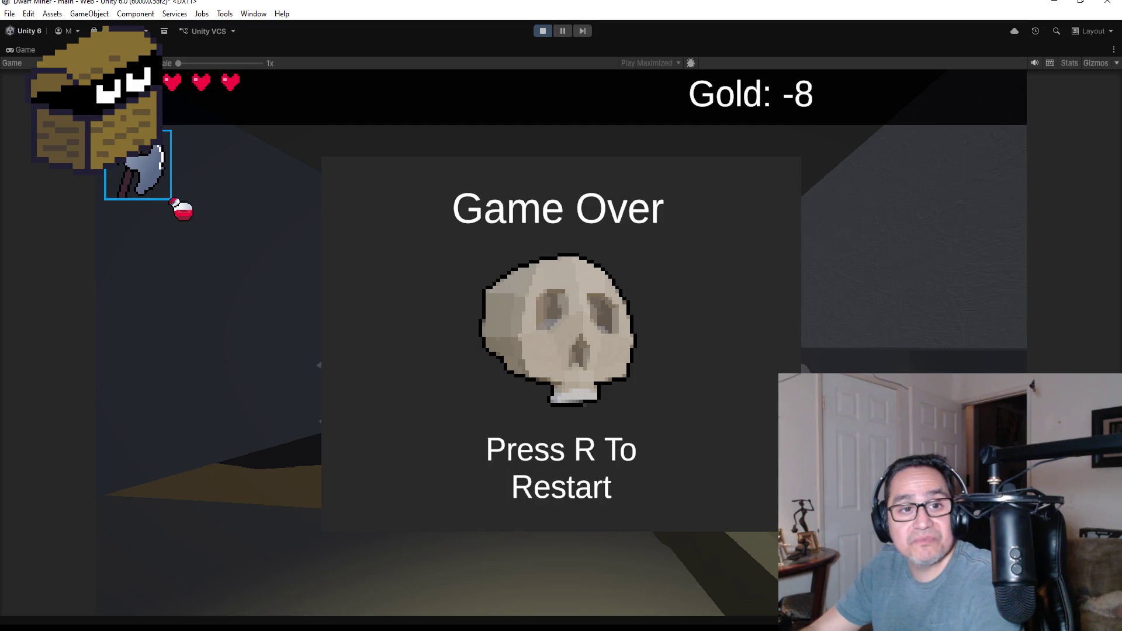
{"action": "key", "text": "Escape"}
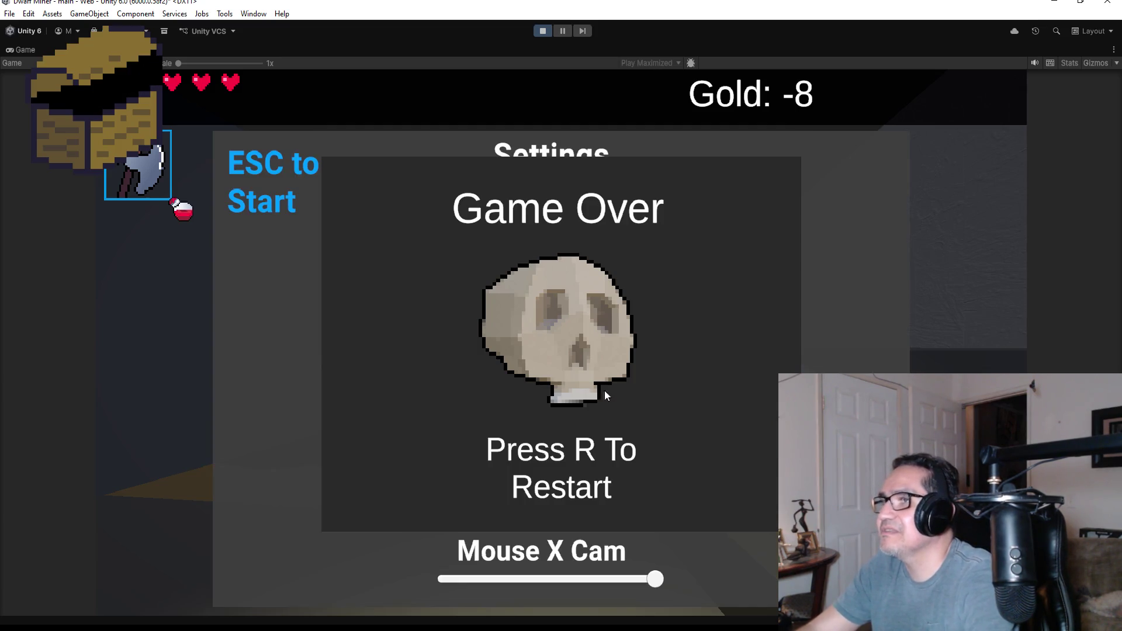
{"action": "left_click", "coordinate": [542, 31]}
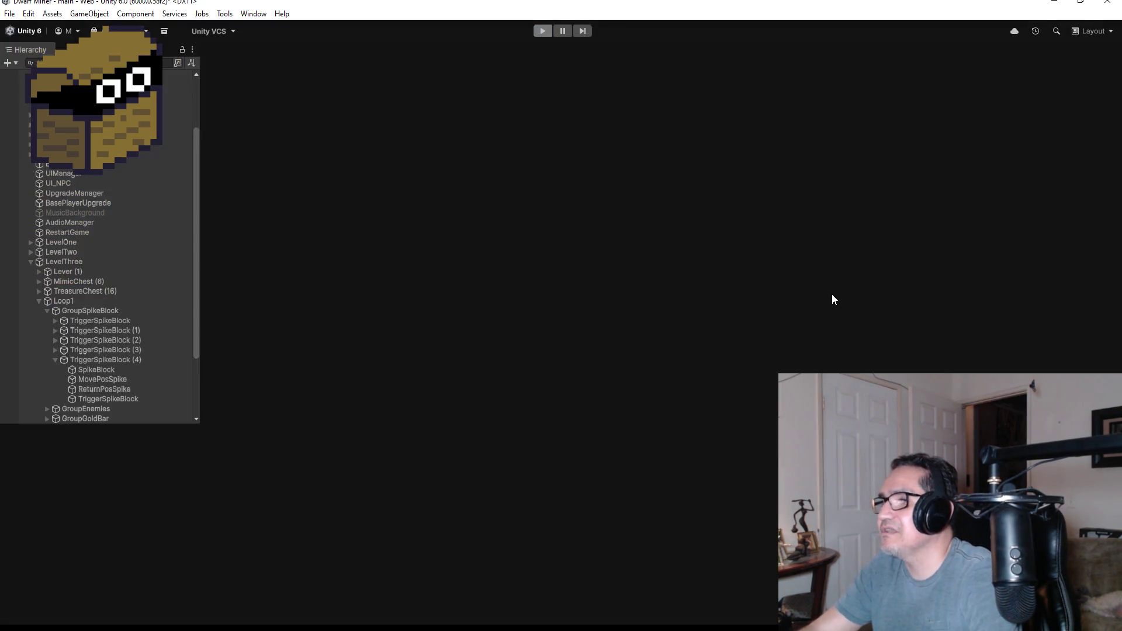
Step: Select all four parts of TriggerSpikeBlock (3) and drag them left to X -64.31
{"action": "scroll", "coordinate": [494, 215], "scroll_direction": "up", "scroll_amount": 3}
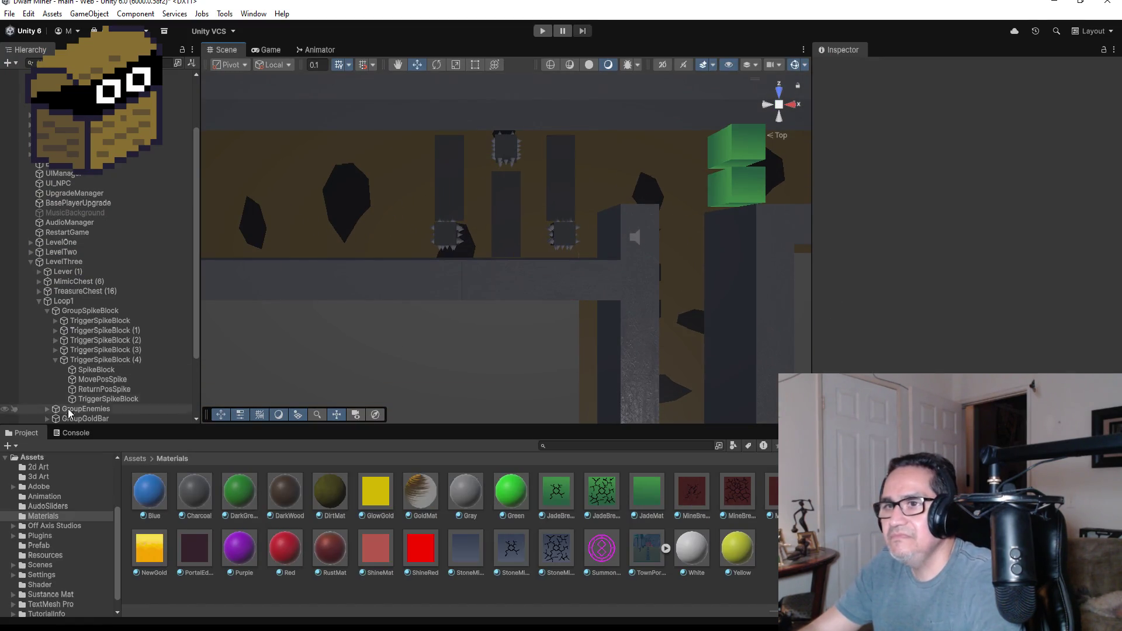
{"action": "left_click", "coordinate": [54, 349]}
{"action": "left_click", "coordinate": [93, 360]}
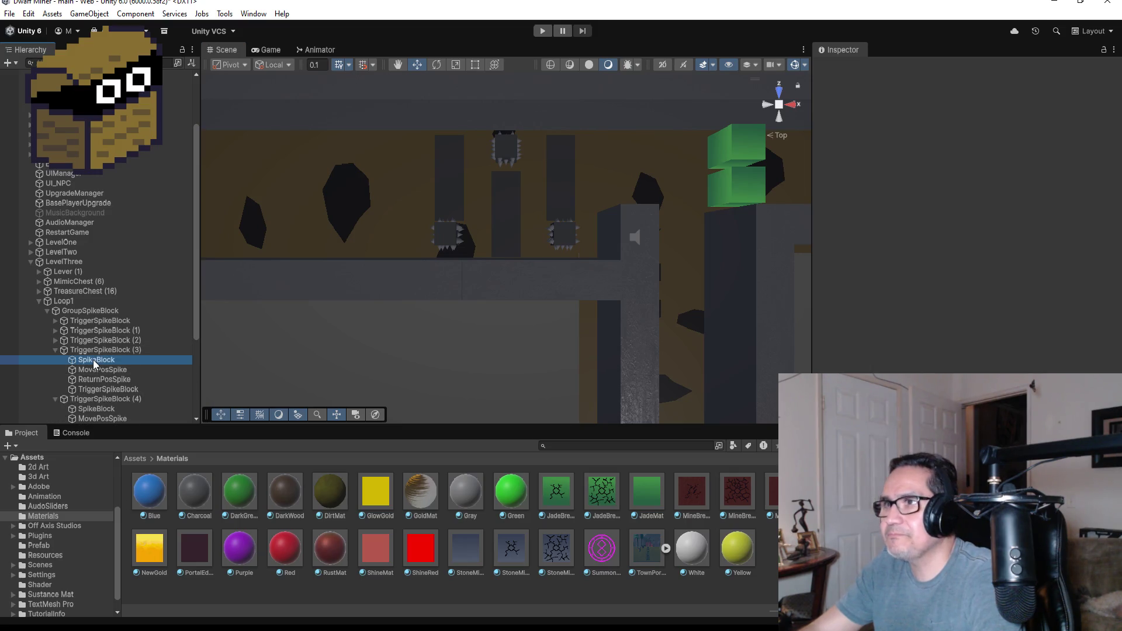
{"action": "left_click", "coordinate": [97, 391], "text": "shift"}
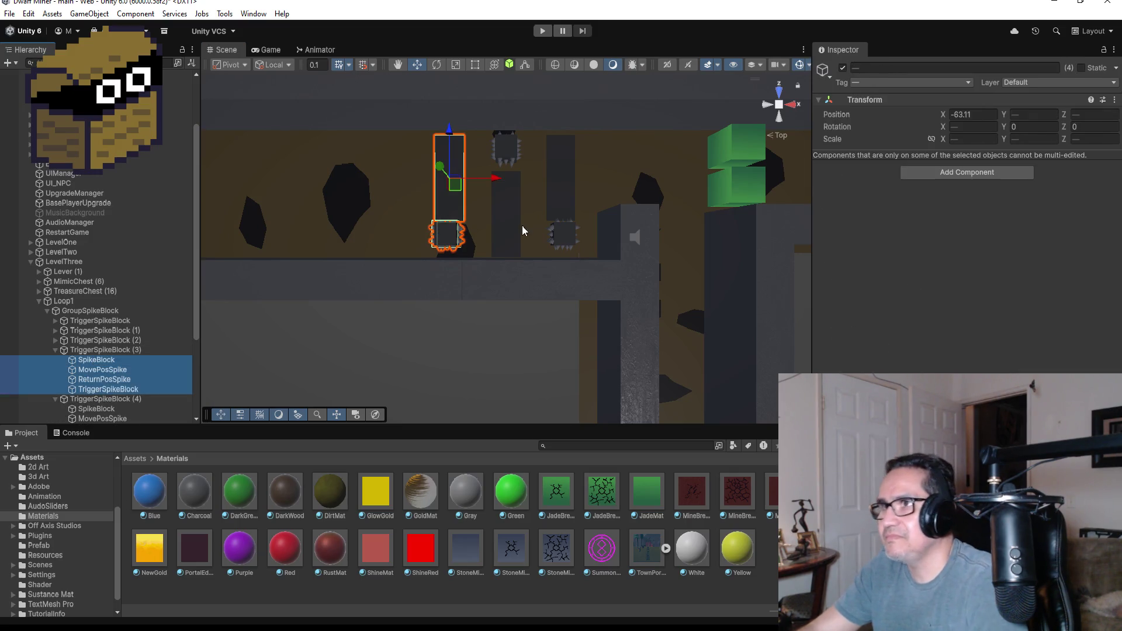
{"action": "left_click_drag", "start_coordinate": [492, 182], "coordinate": [469, 185]}
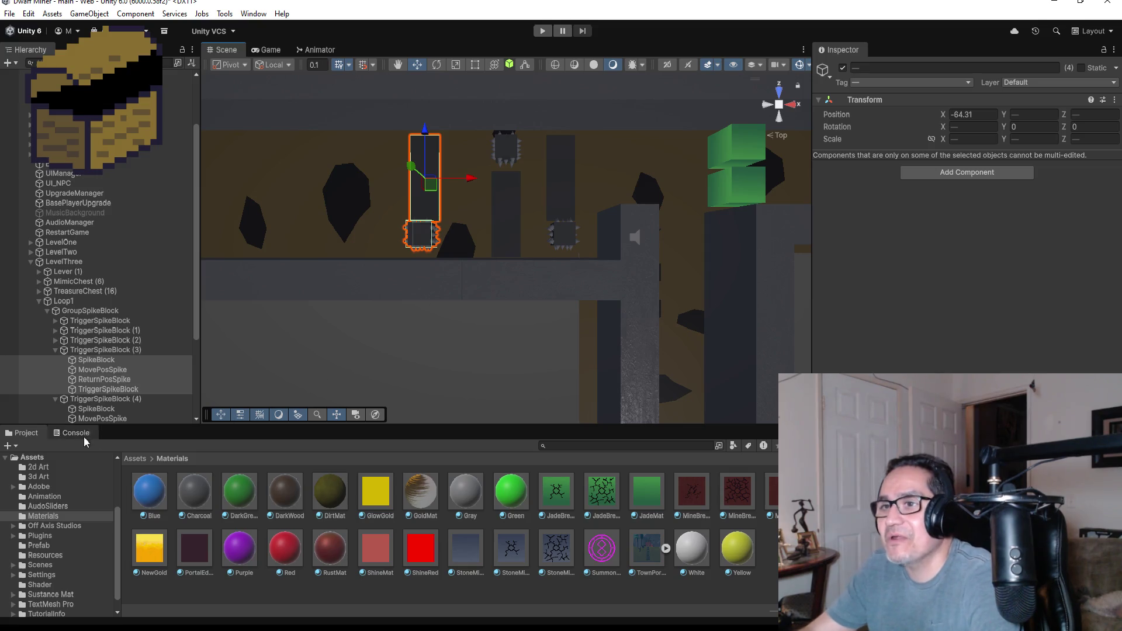
Step: Select TriggerSpikeBlock (4)'s four parts and nudge them left to X -60.91
{"action": "scroll", "coordinate": [180, 321], "scroll_direction": "down", "scroll_amount": 4}
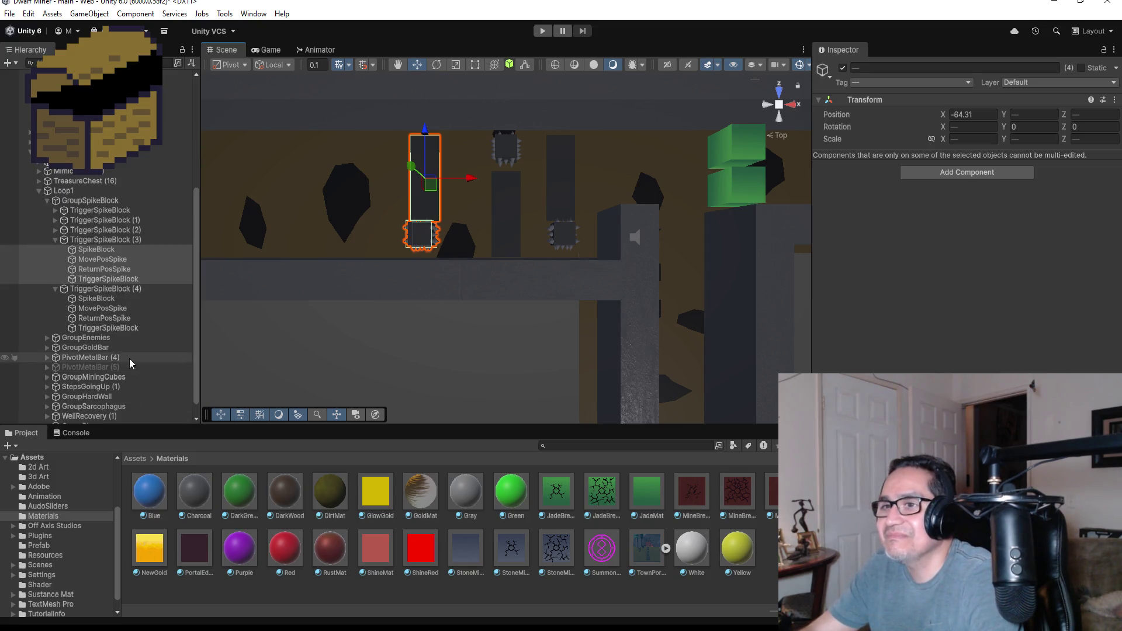
{"action": "left_click", "coordinate": [112, 302]}
{"action": "left_click", "coordinate": [114, 325], "text": "shift"}
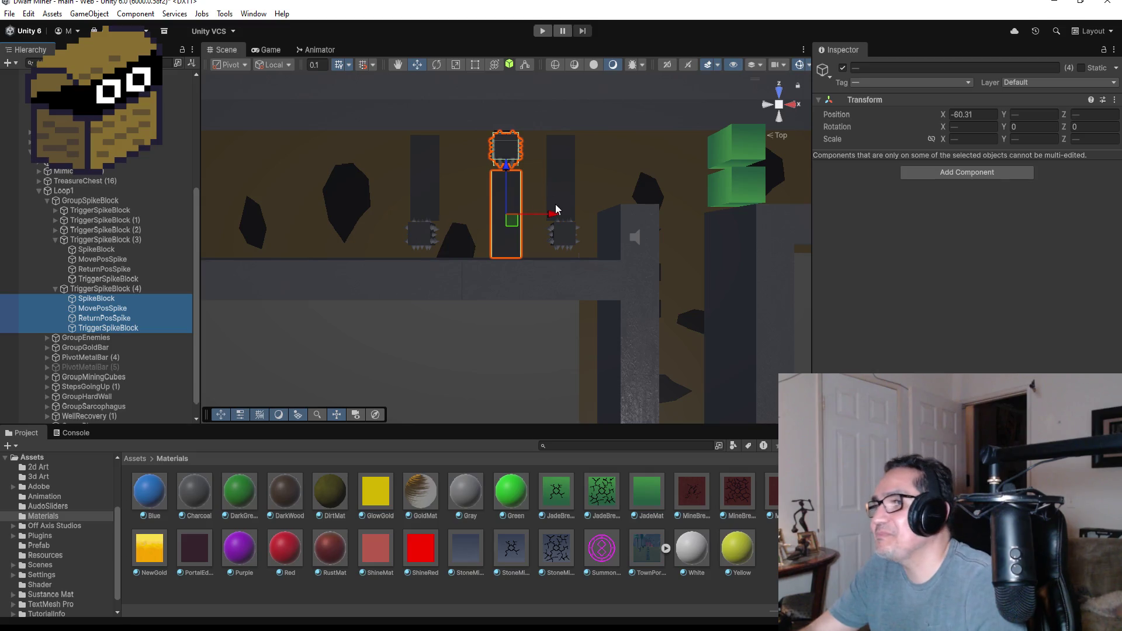
{"action": "left_click_drag", "start_coordinate": [557, 220], "coordinate": [543, 221]}
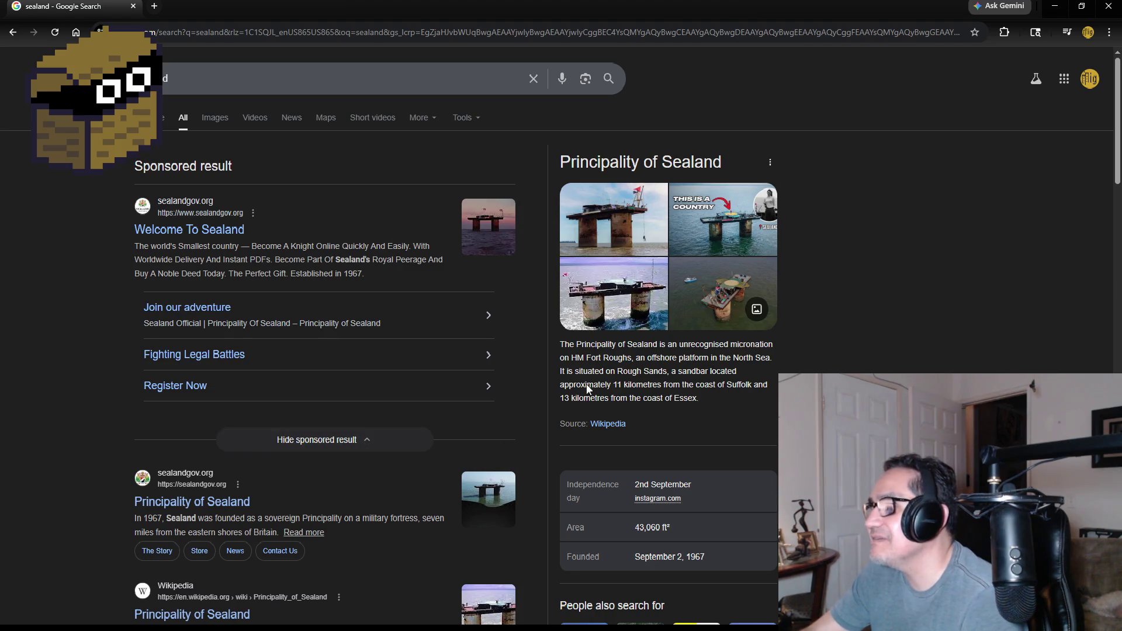
Step: Preview Sealand image results (BBC photo, video, Wikipedia map), then close the browser
{"action": "left_click", "coordinate": [217, 117]}
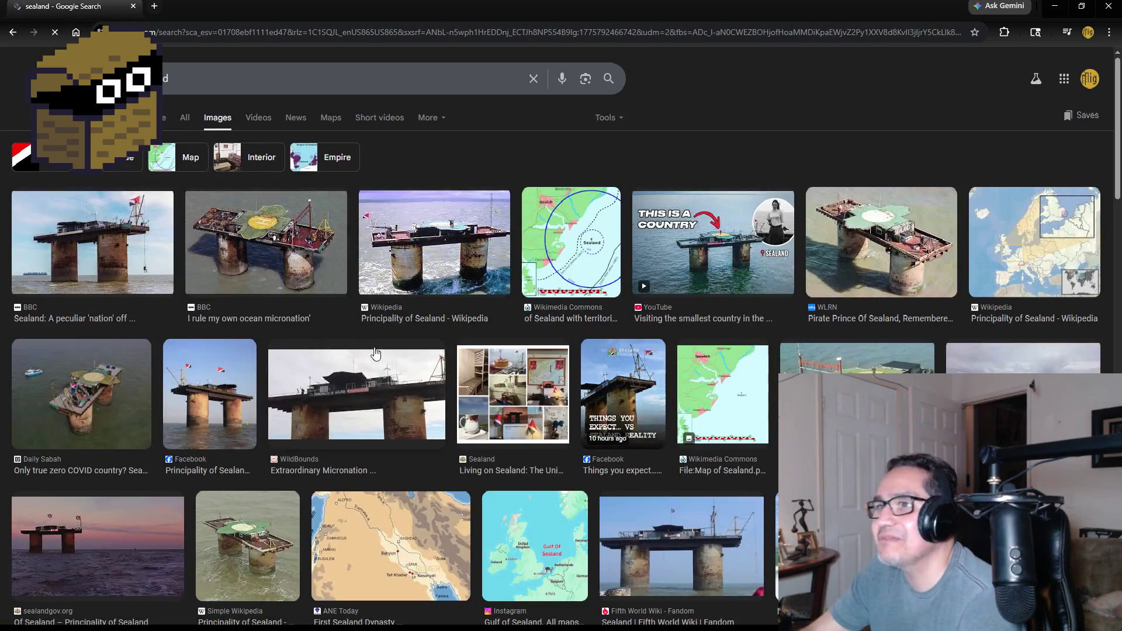
{"action": "left_click", "coordinate": [325, 250]}
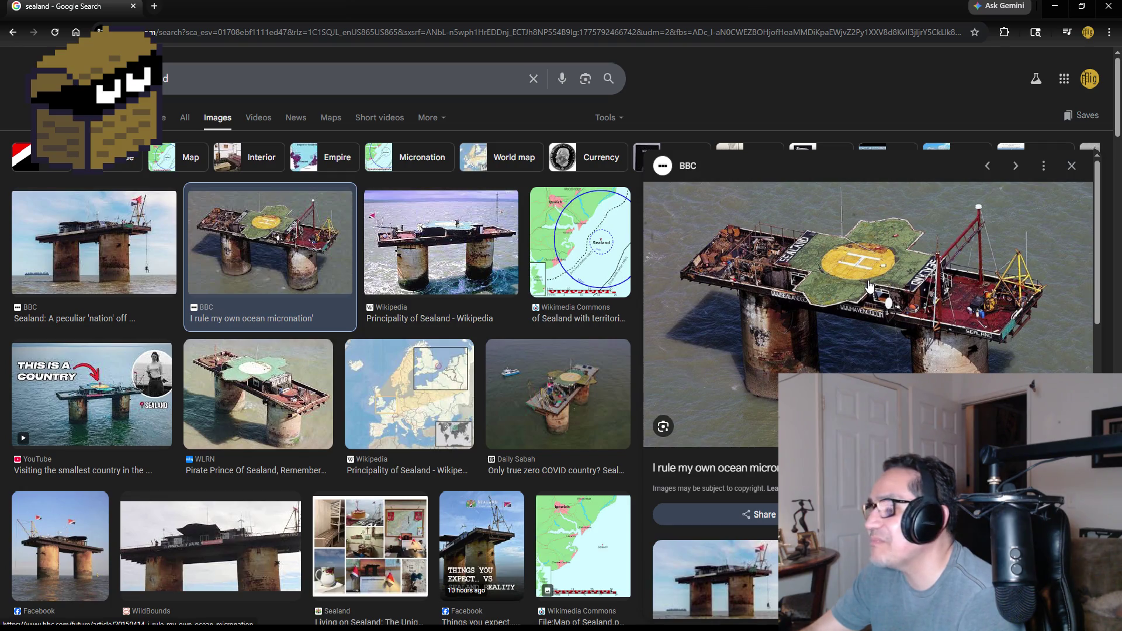
{"action": "left_click", "coordinate": [81, 377]}
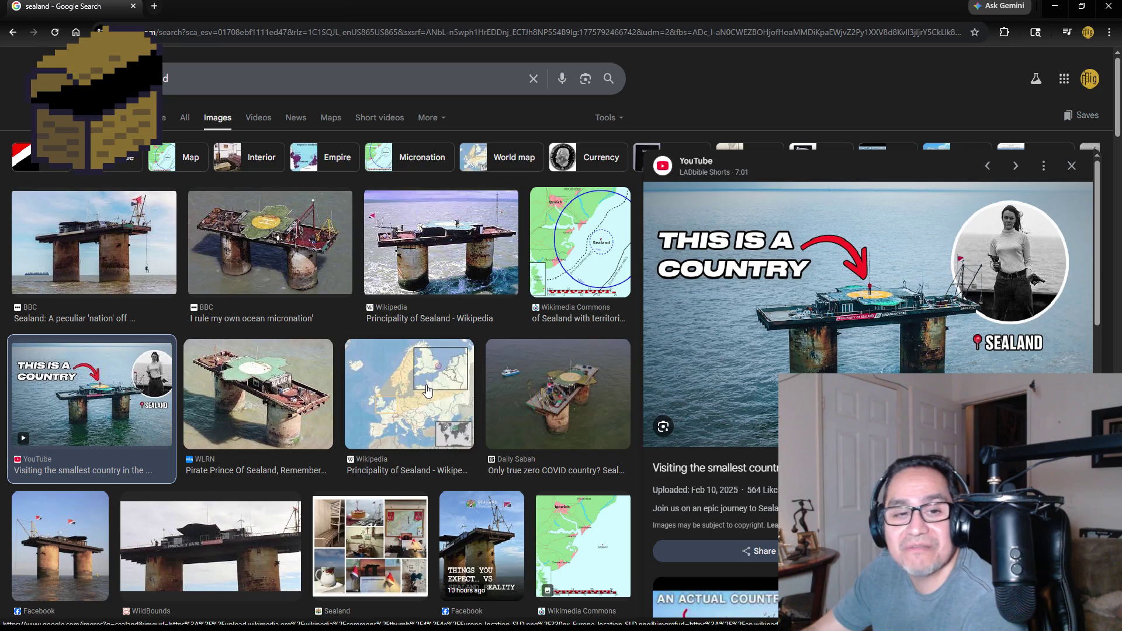
{"action": "left_click", "coordinate": [428, 383]}
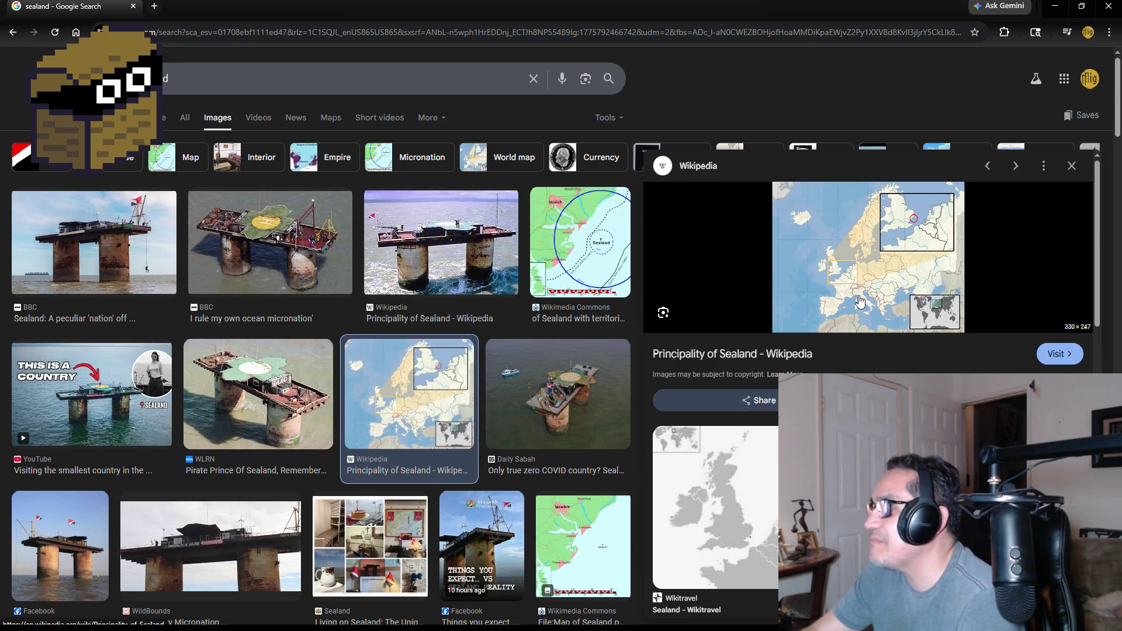
{"action": "scroll", "coordinate": [362, 415], "scroll_direction": "down", "scroll_amount": 3}
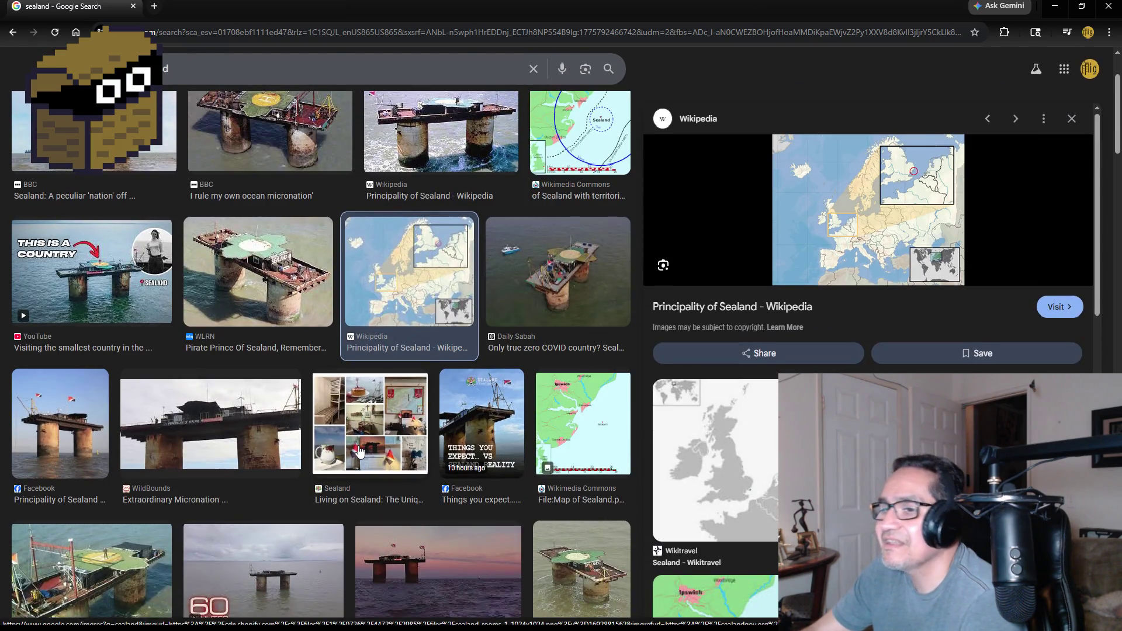
{"action": "scroll", "coordinate": [359, 462], "scroll_direction": "down", "scroll_amount": 2}
{"action": "scroll", "coordinate": [359, 463], "scroll_direction": "down", "scroll_amount": 1}
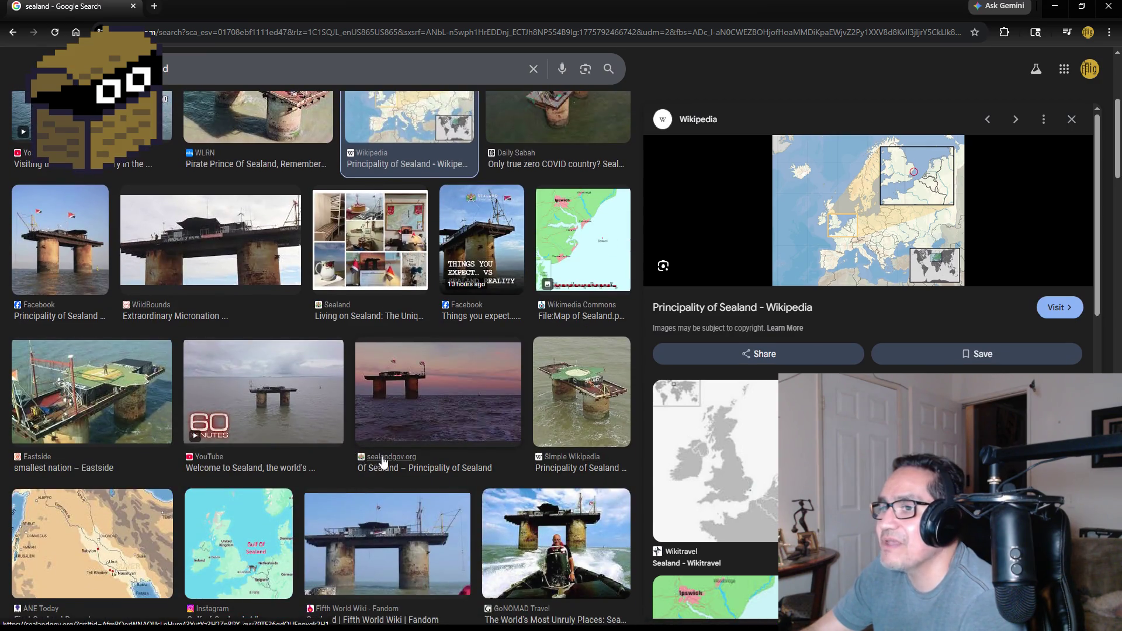
{"action": "scroll", "coordinate": [442, 433], "scroll_direction": "up", "scroll_amount": 5}
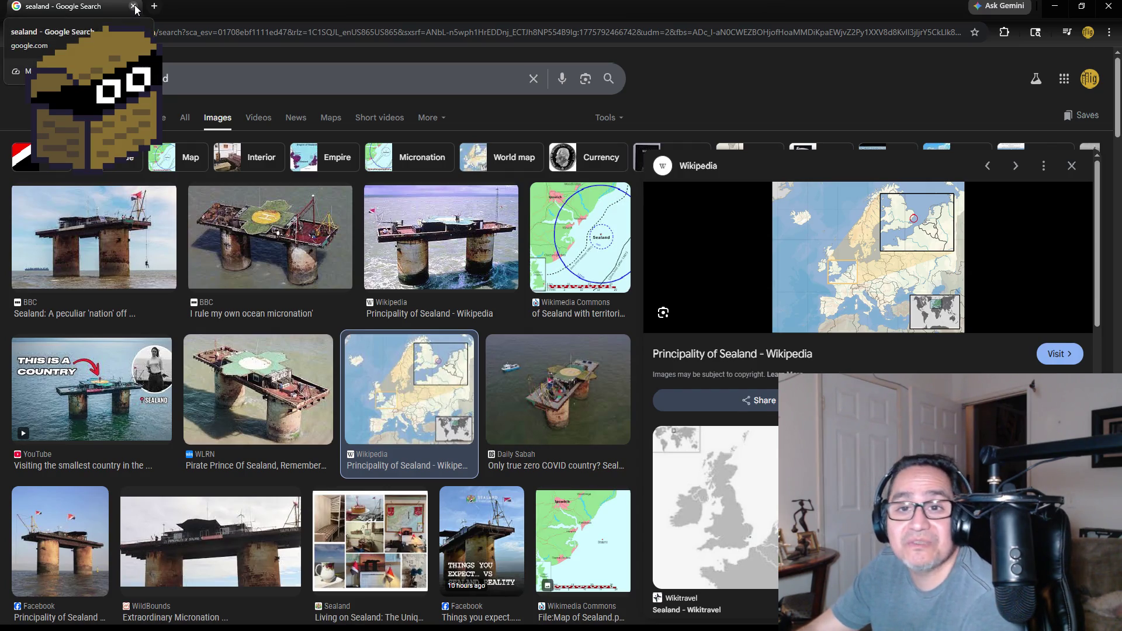
{"action": "left_click", "coordinate": [134, 7]}
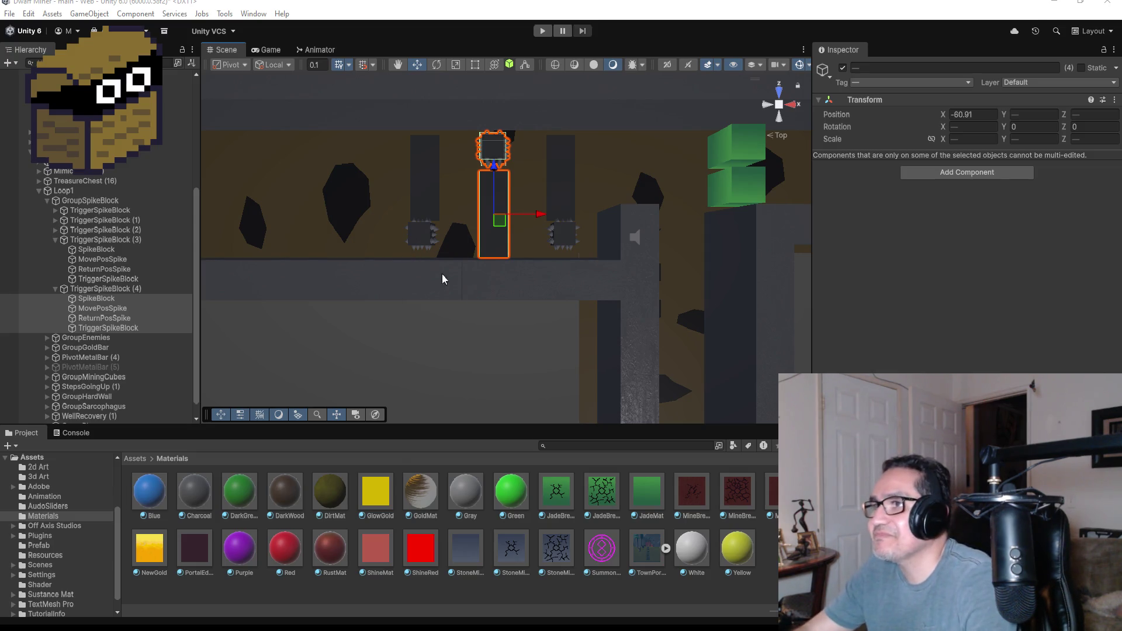
{"action": "scroll", "coordinate": [487, 188], "scroll_direction": "up", "scroll_amount": 3}
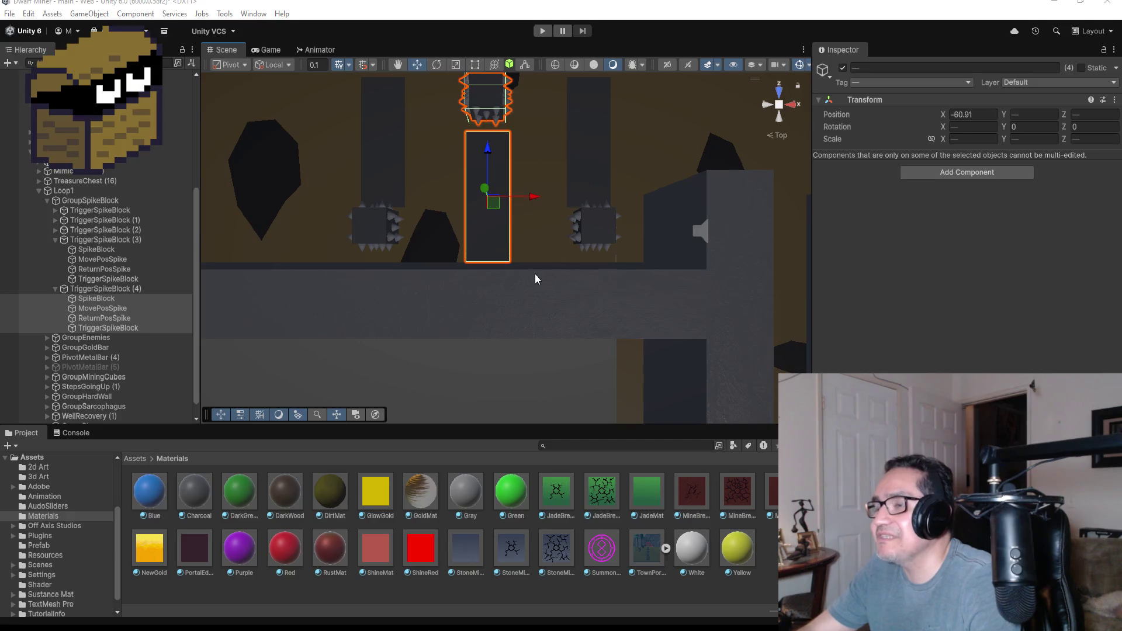
{"action": "scroll", "coordinate": [514, 210], "scroll_direction": "down", "scroll_amount": 3}
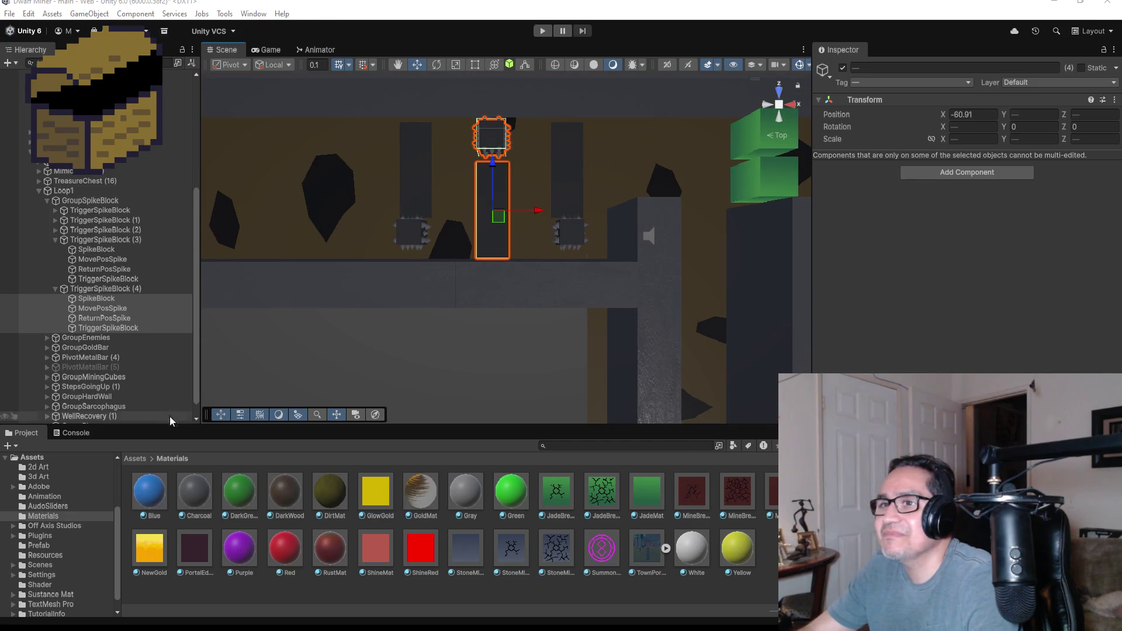